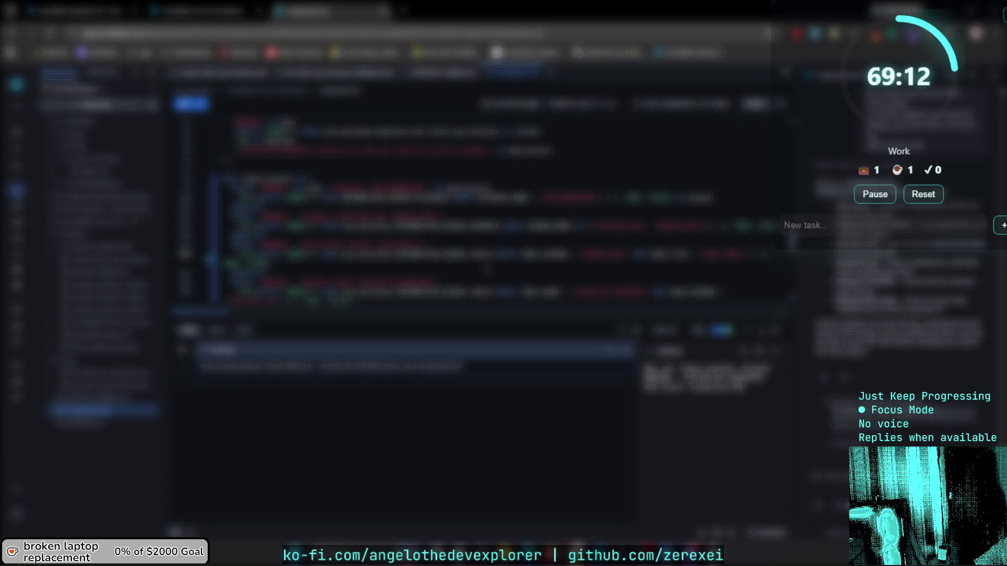
# Step through the file's search matches, then cut the code down to a few lines.
pyautogui.hotkey('ctrl', 'f')
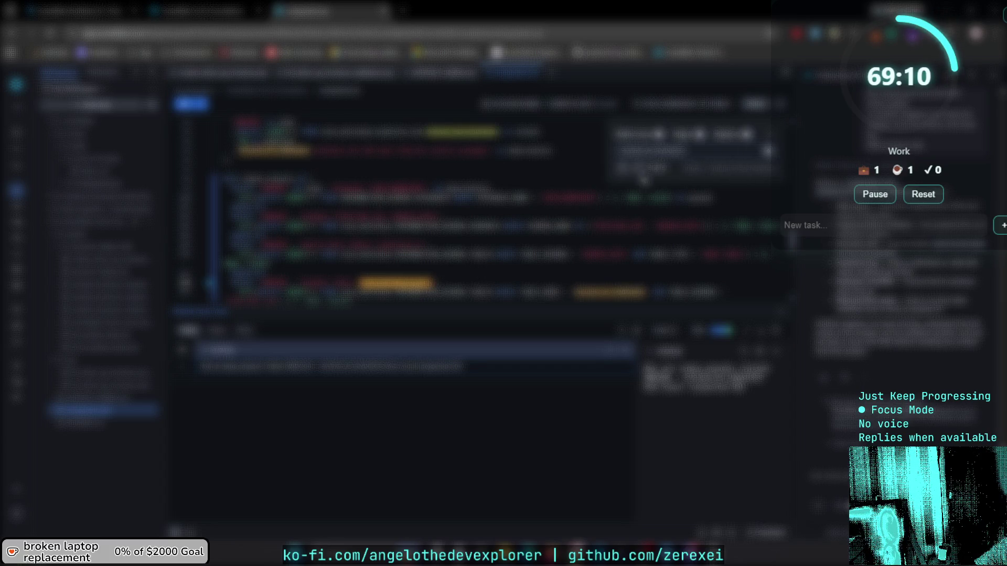
pyautogui.press('Return')
pyautogui.press('Return')
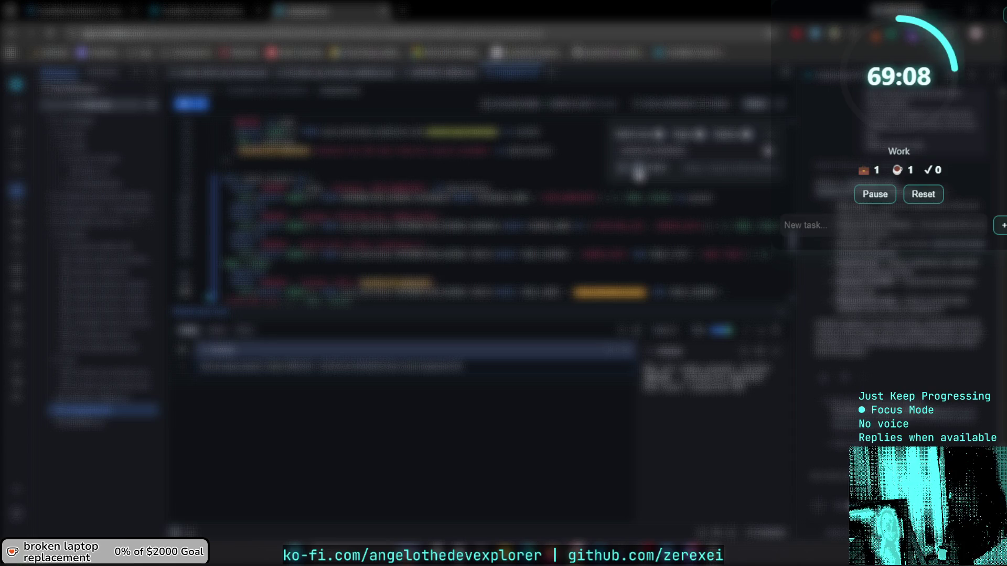
pyautogui.press('Return')
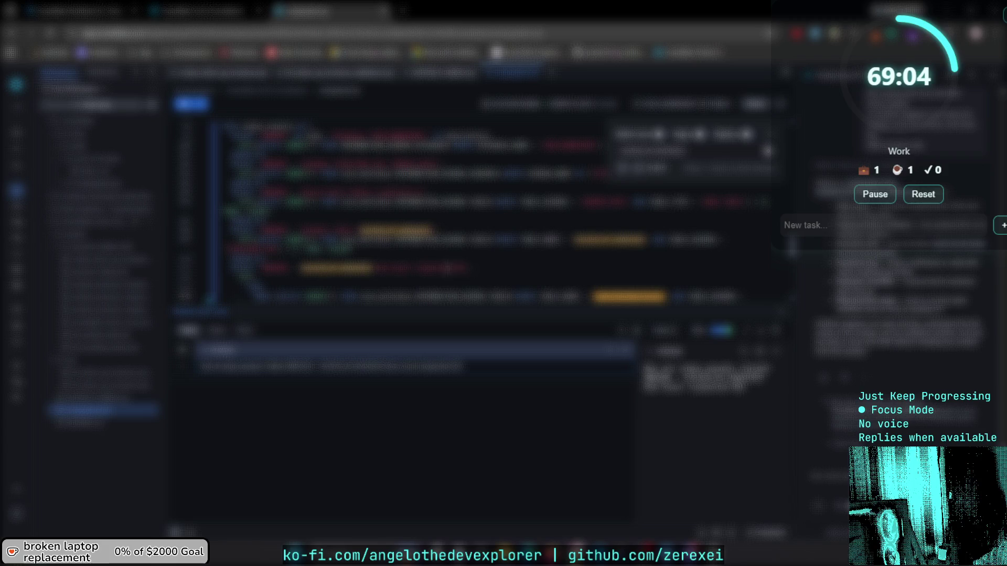
pyautogui.press('Return')
pyautogui.press('Return')
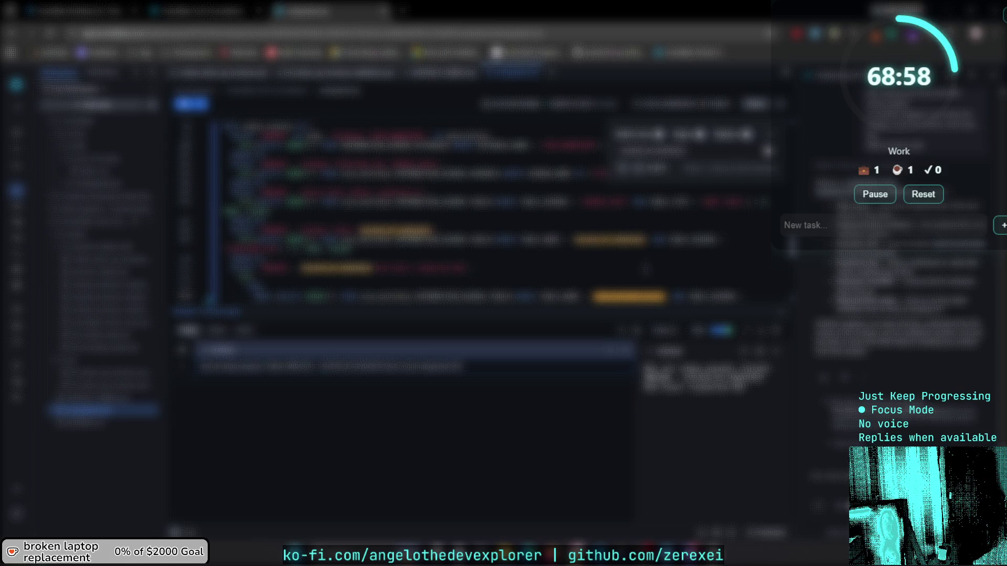
pyautogui.press('Return')
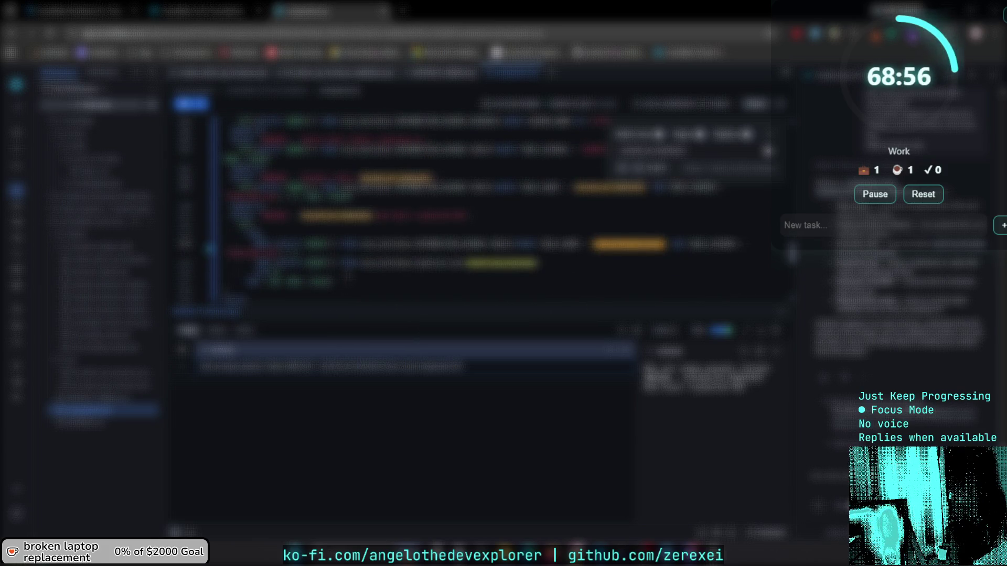
pyautogui.hotkey('shift', 'Return')
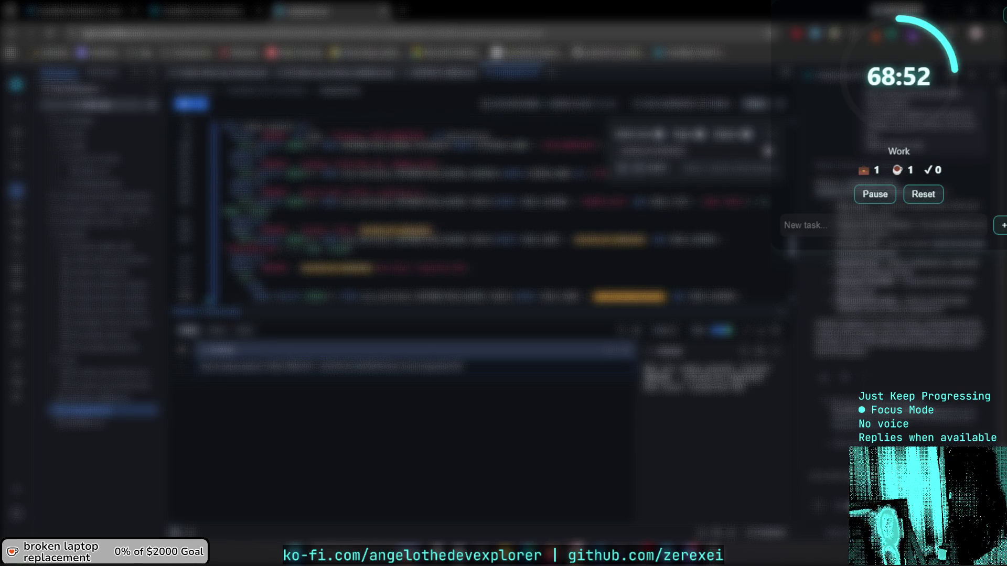
pyautogui.hotkey('ctrl', 'shift', 'Right')
pyautogui.hotkey('ctrl', 'shift', 'Right')
pyautogui.hotkey('ctrl', 'shift', 'Right')
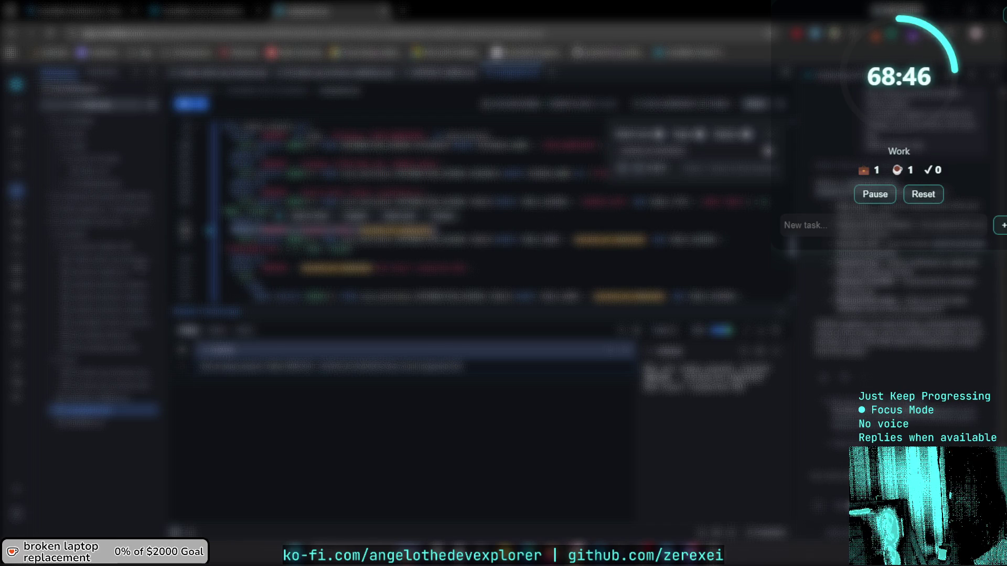
pyautogui.hotkey('ctrl', 'z')
pyautogui.hotkey('ctrl', 'z')
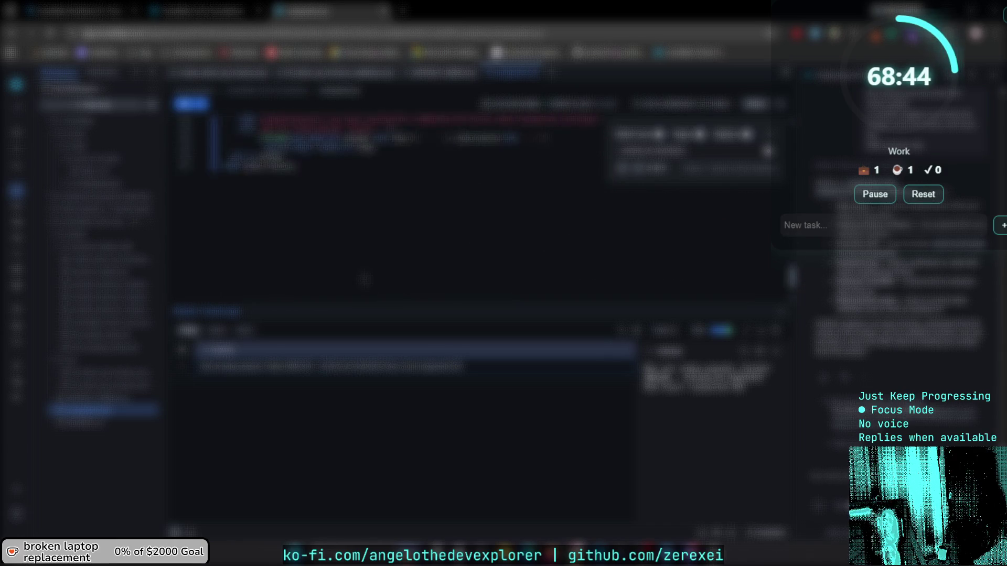
# Paste a new line of code into the emptied file, split over two lines, then view the tutorial.
pyautogui.press('Return')
pyautogui.press('Return')
pyautogui.press('Return')
pyautogui.hotkey('ctrl', 'v')
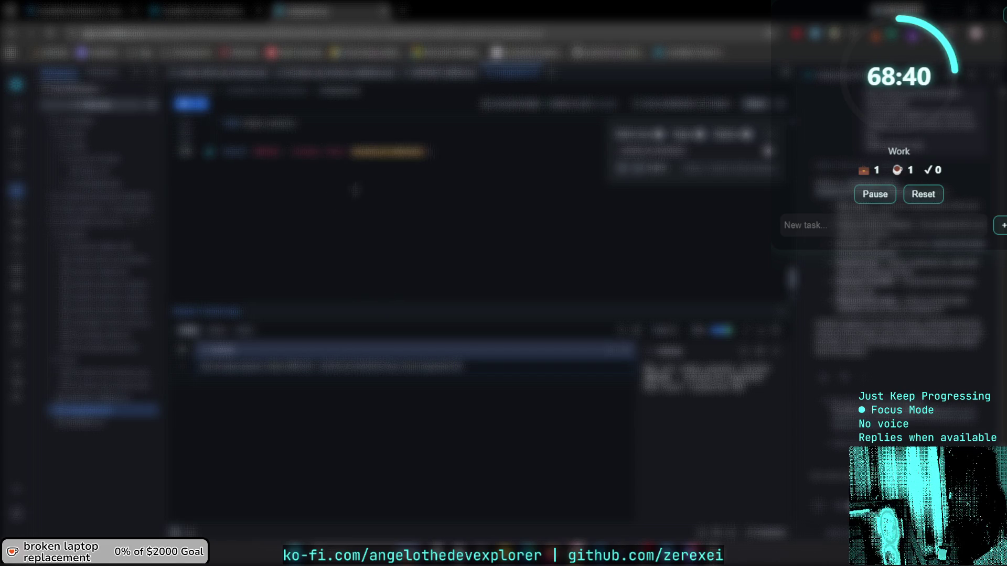
pyautogui.hotkey('ctrl', 's')
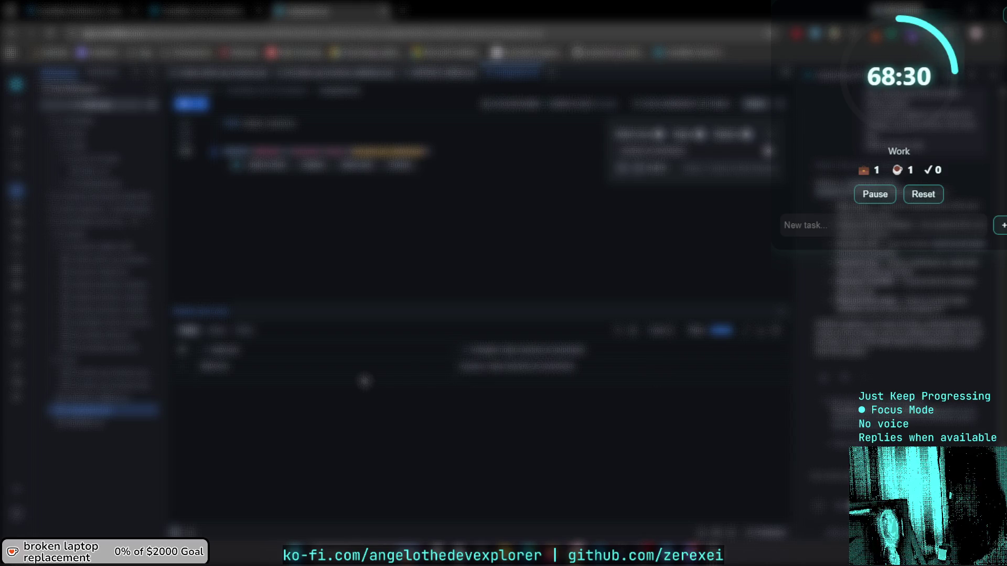
pyautogui.click(253, 7)
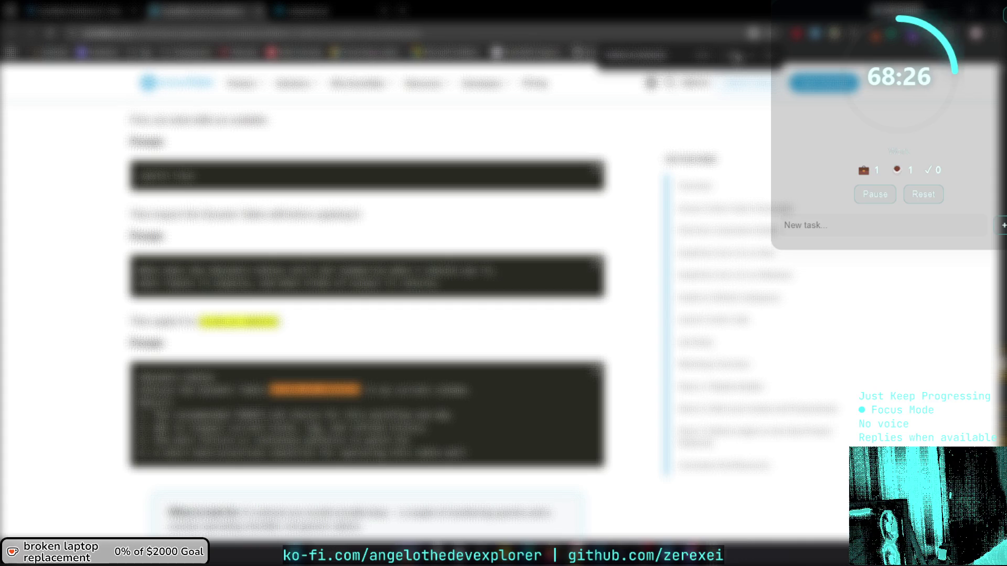
# Select the next step's prompt text in the tutorial's dark code block, then return to the editor.
pyautogui.scroll(-5, 367, 315)
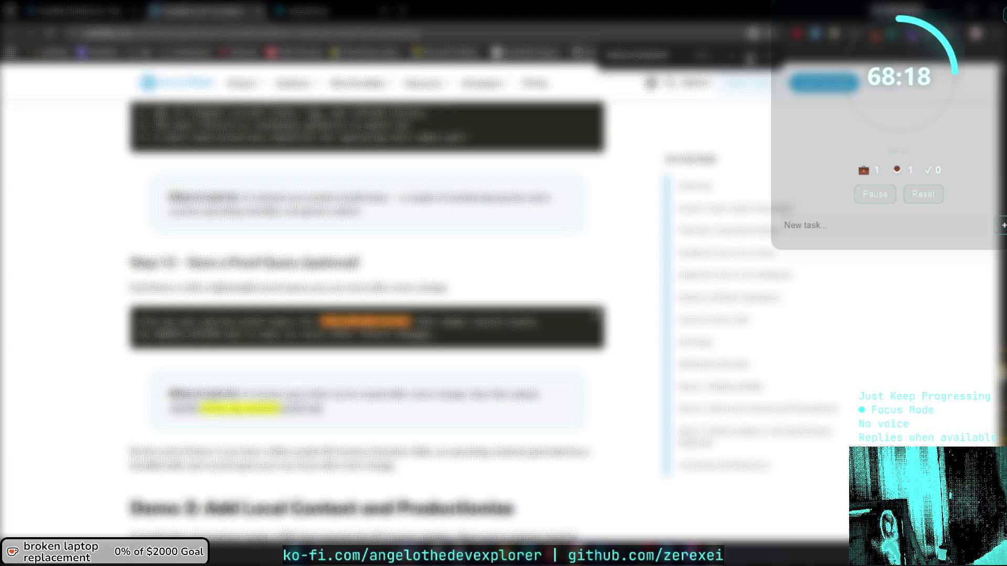
pyautogui.scroll(7, 471, 217)
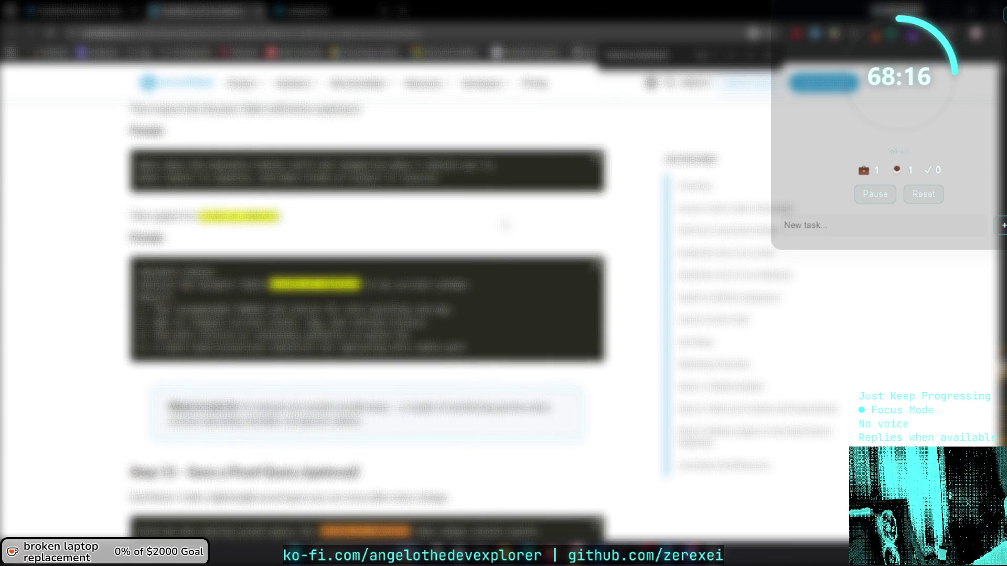
pyautogui.scroll(3, 514, 237)
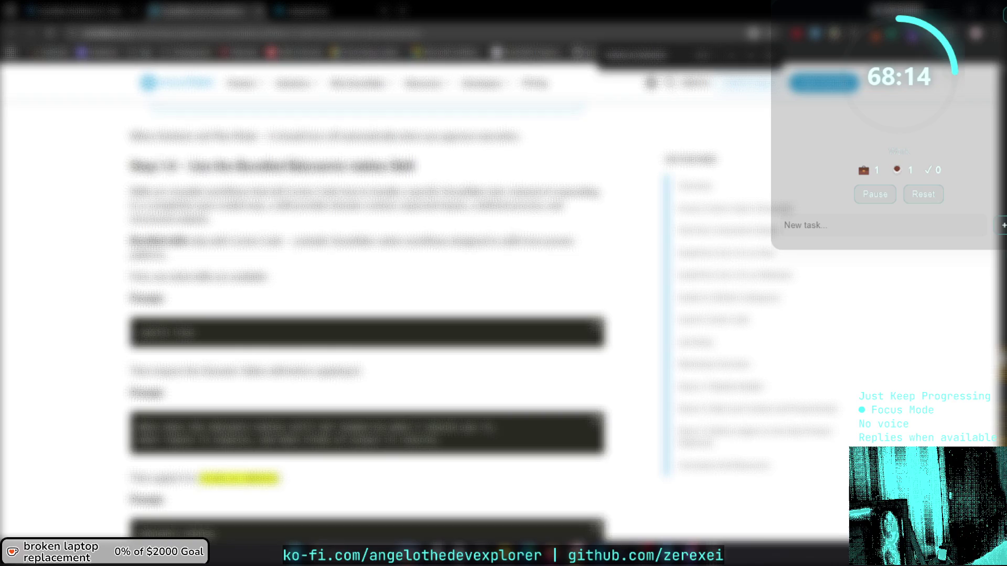
pyautogui.scroll(-4, 519, 241)
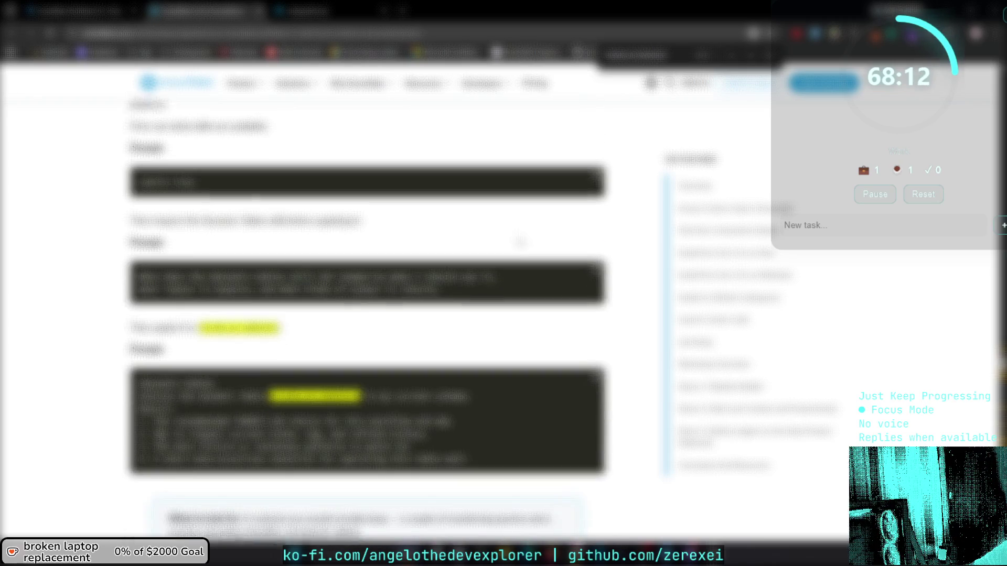
pyautogui.scroll(-1, 415, 312)
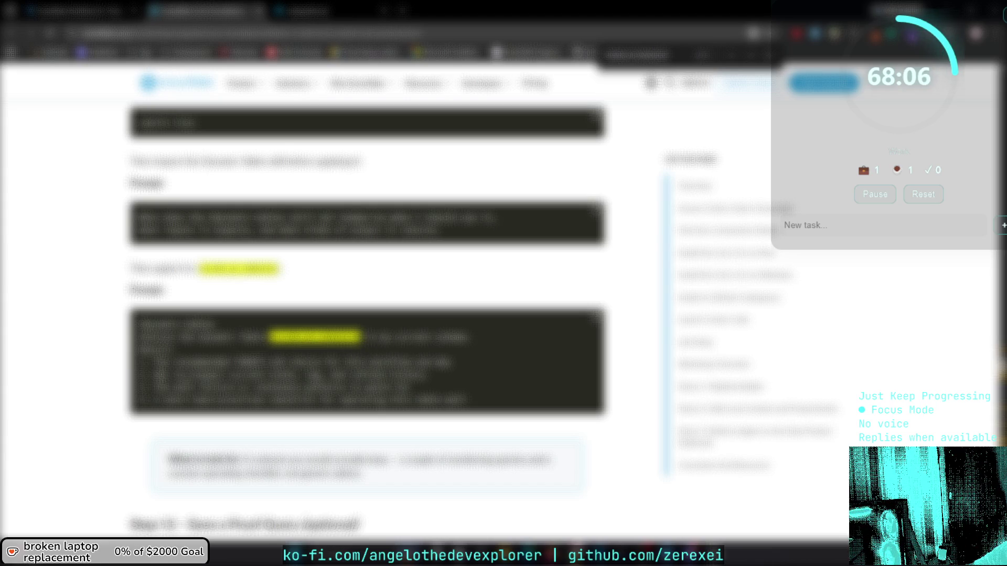
pyautogui.scroll(-1, 322, 371)
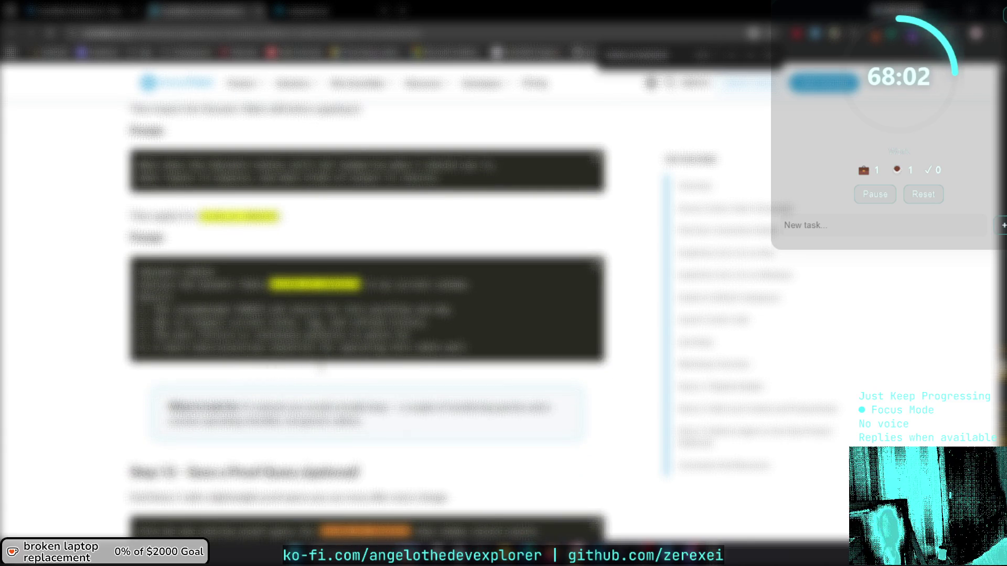
pyautogui.scroll(1, 320, 368)
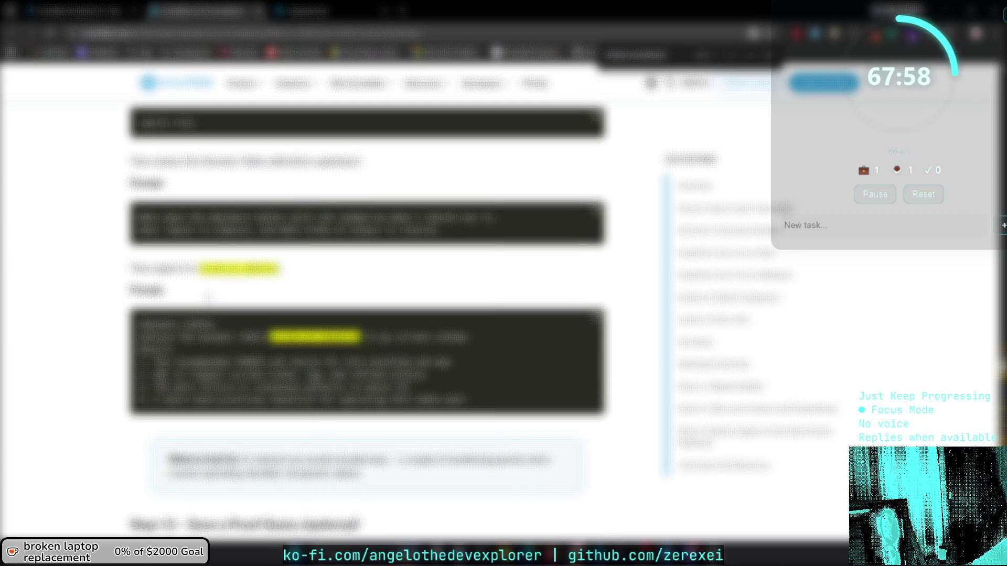
pyautogui.scroll(1, 215, 297)
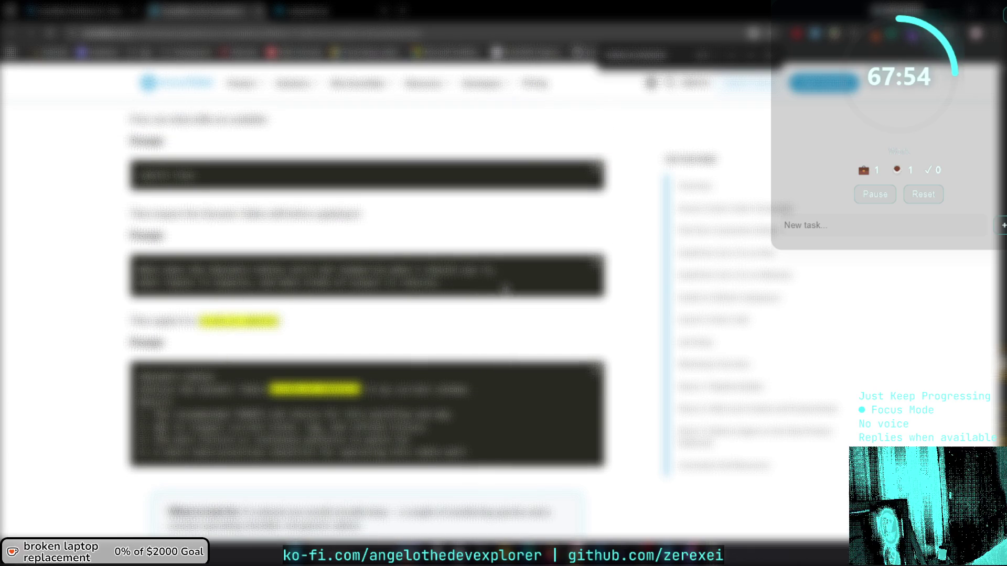
pyautogui.scroll(2, 504, 286)
pyautogui.scroll(2, 504, 287)
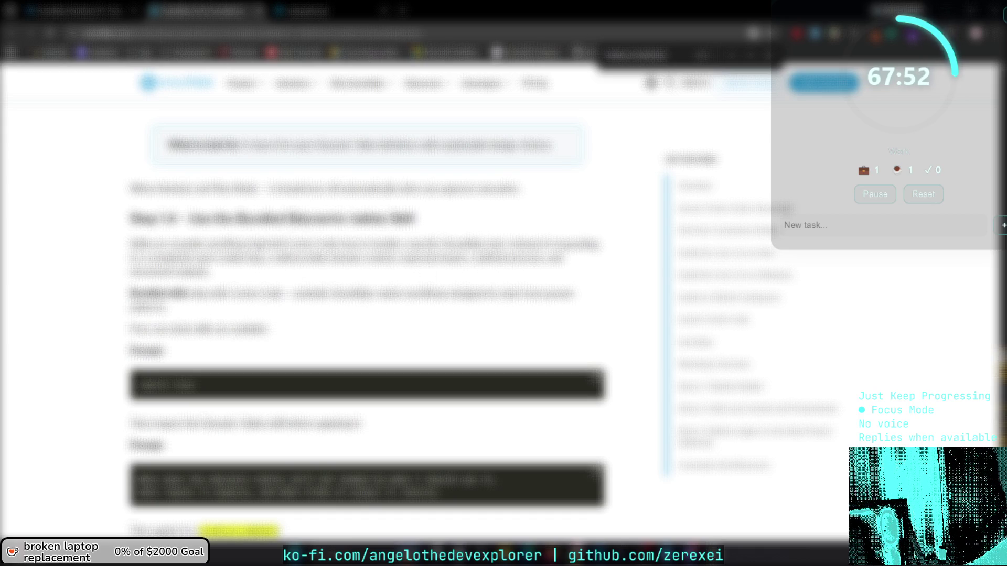
pyautogui.scroll(-3, 367, 315)
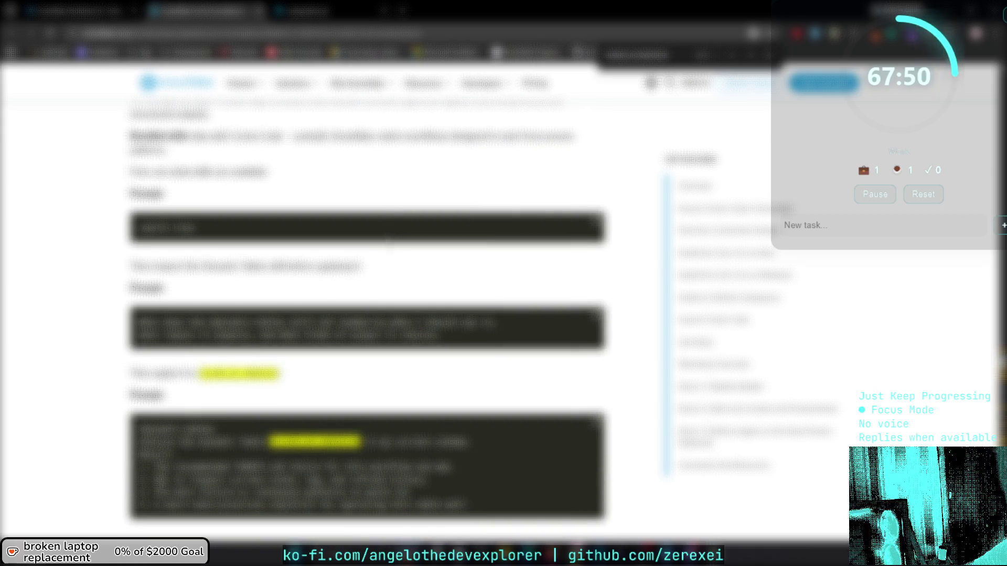
pyautogui.scroll(5, 367, 315)
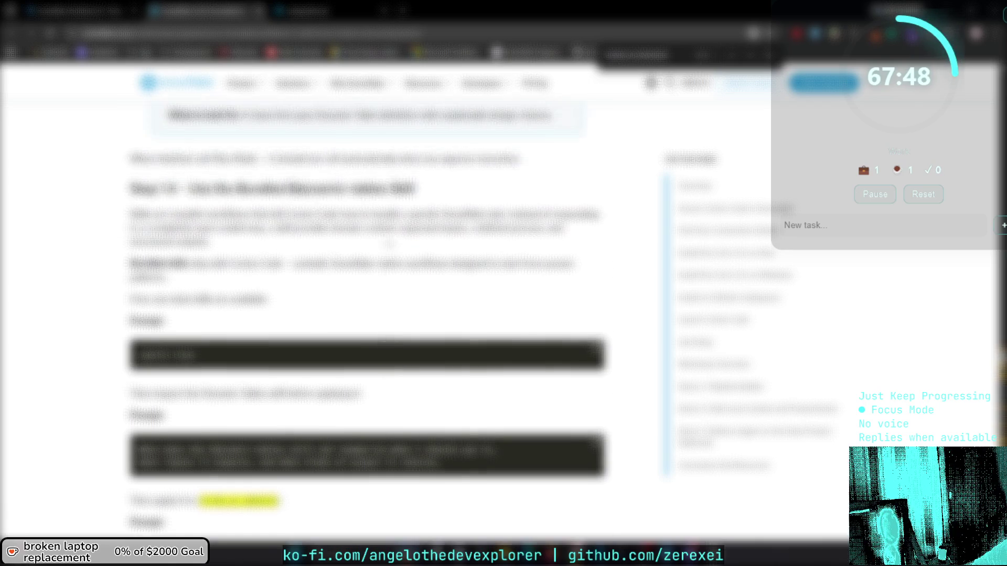
pyautogui.scroll(1, 367, 314)
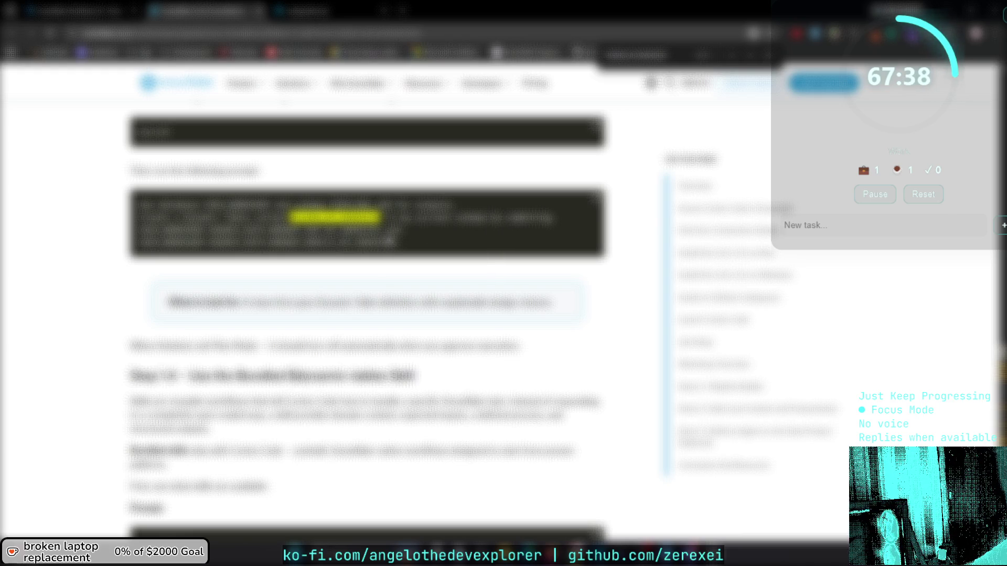
pyautogui.moveTo(401, 244)
pyautogui.mouseDown()
pyautogui.moveTo(137, 229)
pyautogui.moveTo(133, 207)
pyautogui.mouseUp()
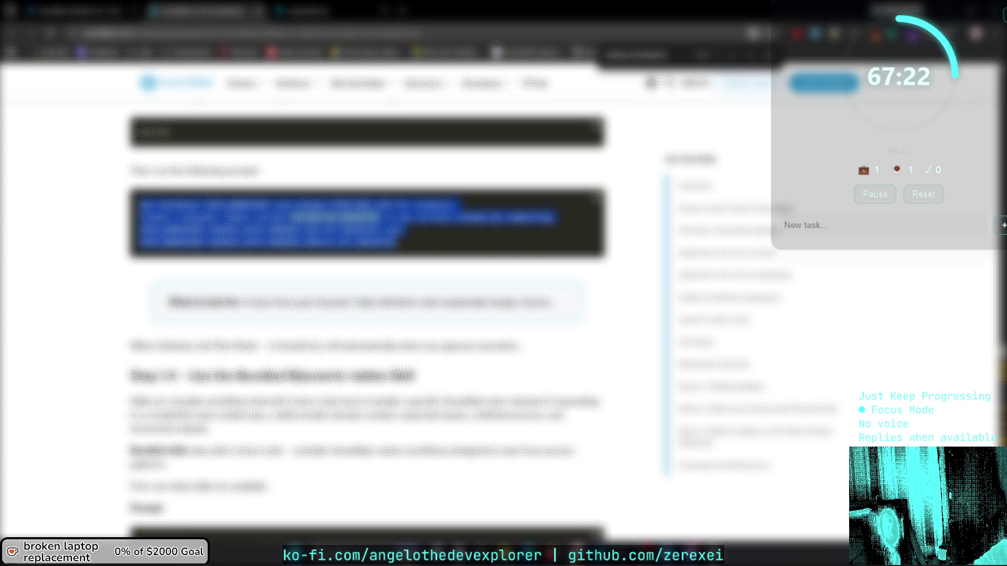
pyautogui.click(315, 11)
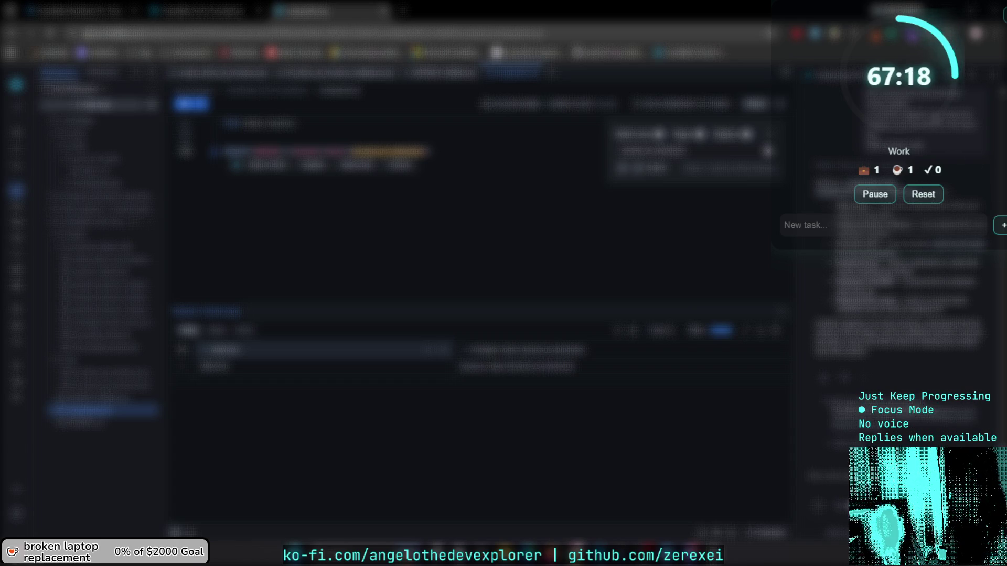
# Start a fresh AI chat conversation beside the generated code file.
pyautogui.hotkey('ctrl', 'l')
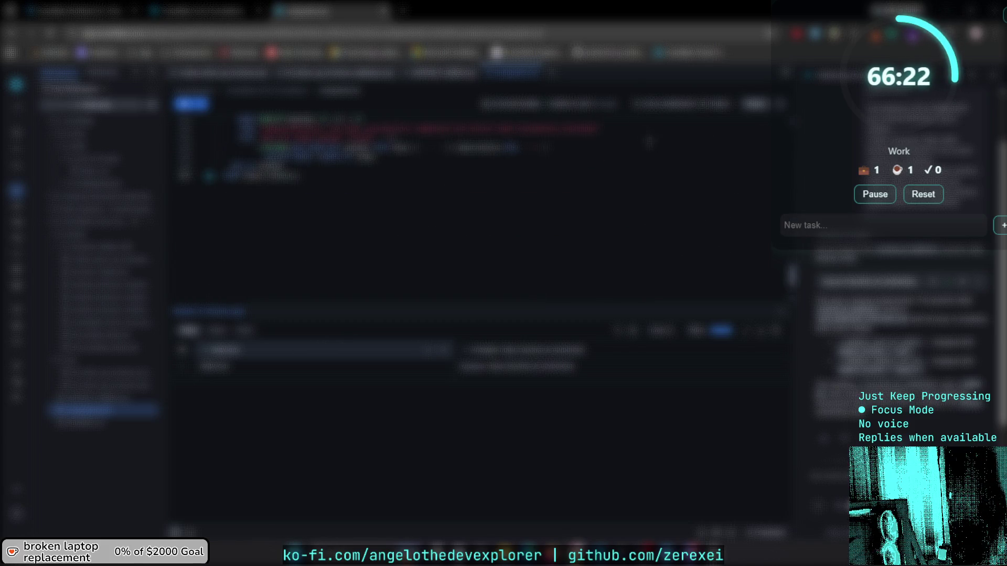
pyautogui.moveTo(690, 175)
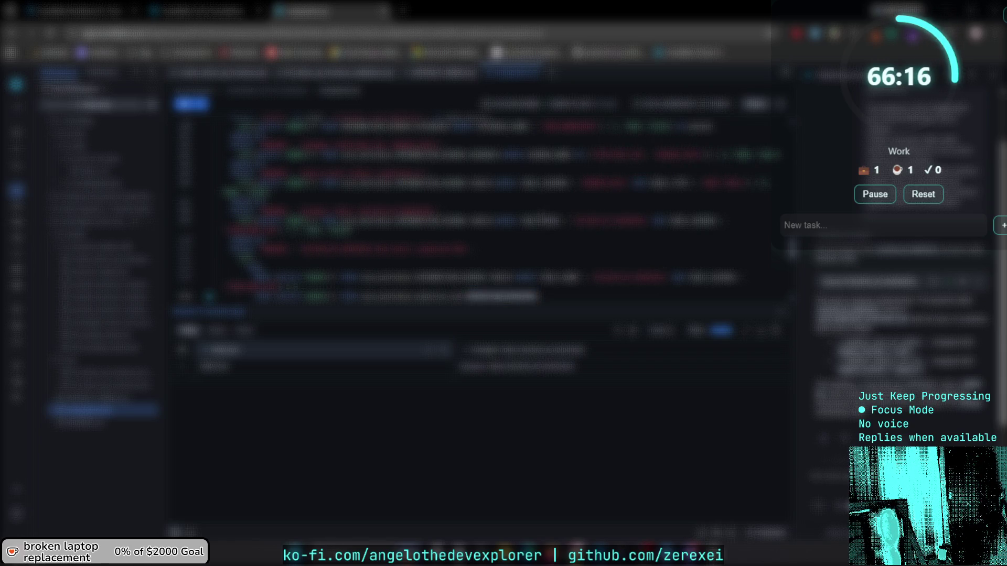
pyautogui.scroll(-4, 542, 210)
pyautogui.scroll(2, 541, 210)
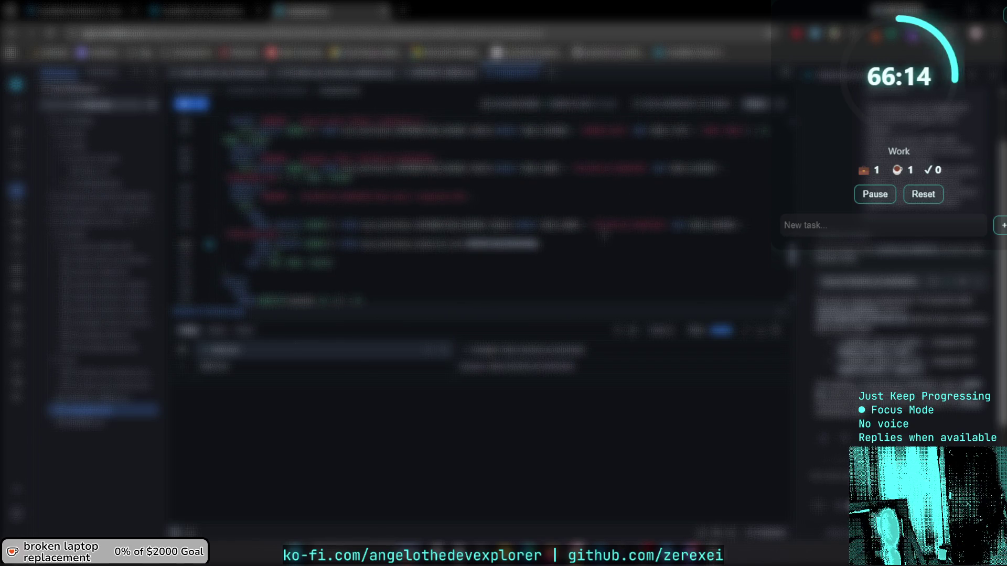
pyautogui.scroll(-4, 604, 233)
pyautogui.scroll(4, 604, 233)
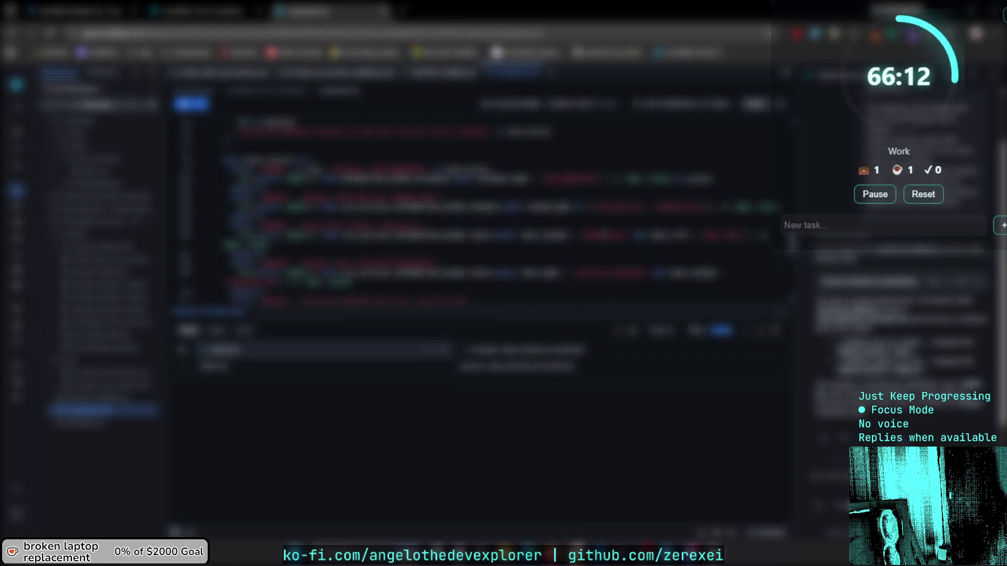
pyautogui.scroll(-4, 488, 210)
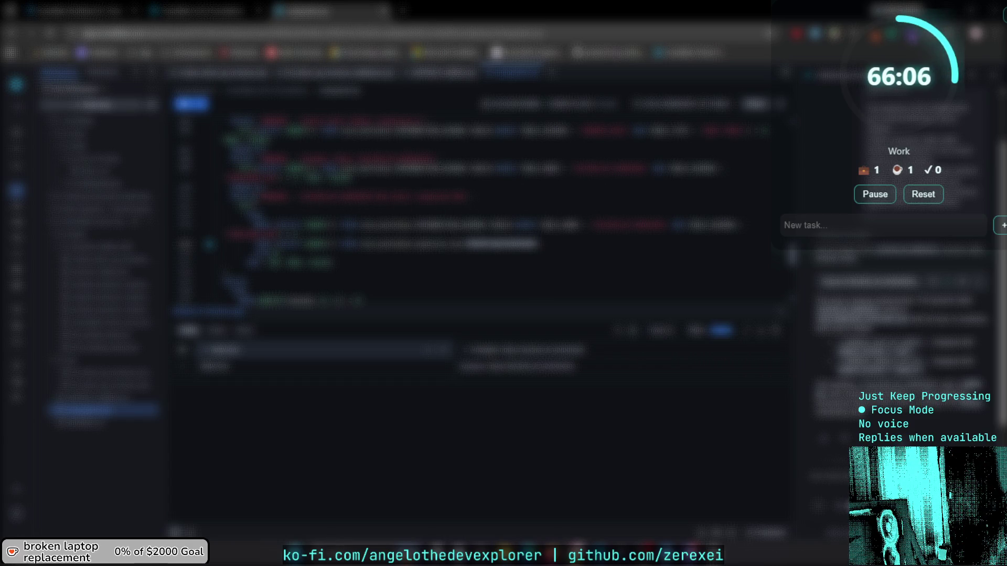
pyautogui.moveTo(232, 196); pyautogui.dragTo(472, 197)
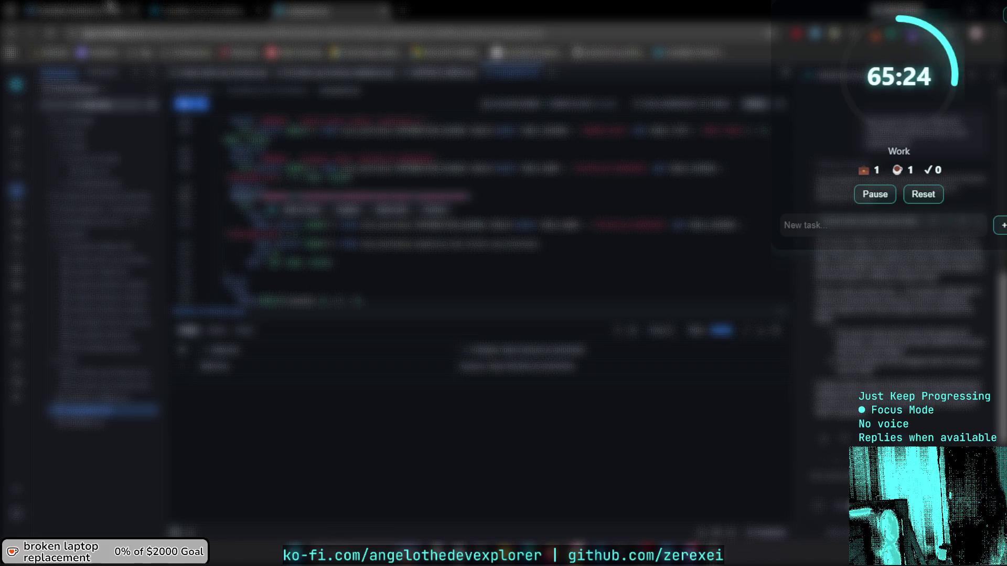
# Locate the next prompt on the tutorial page, trying and clearing a page-wide selection.
pyautogui.click(188, 8)
pyautogui.scroll(5, 249, 111)
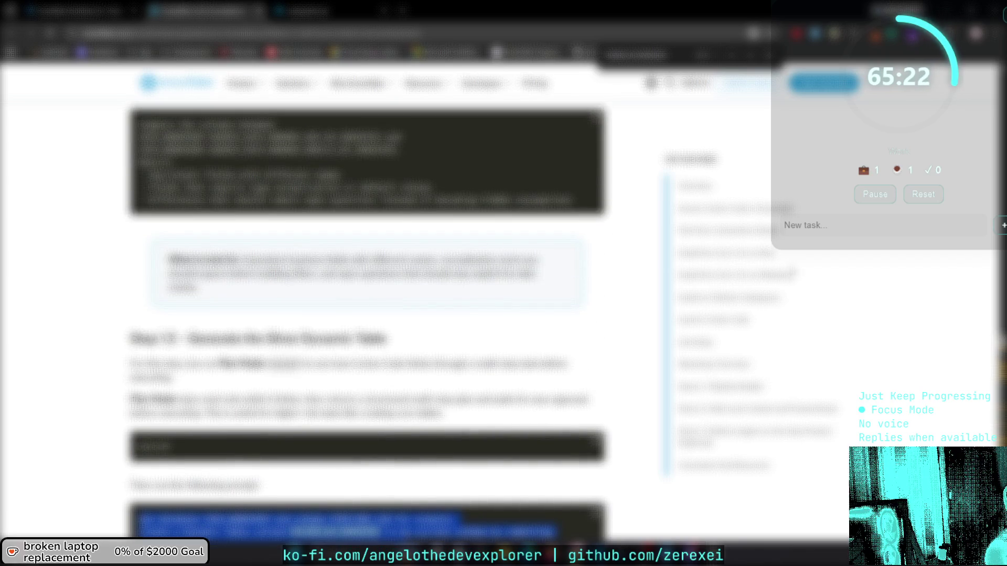
pyautogui.scroll(5, 250, 111)
pyautogui.scroll(-12, 249, 111)
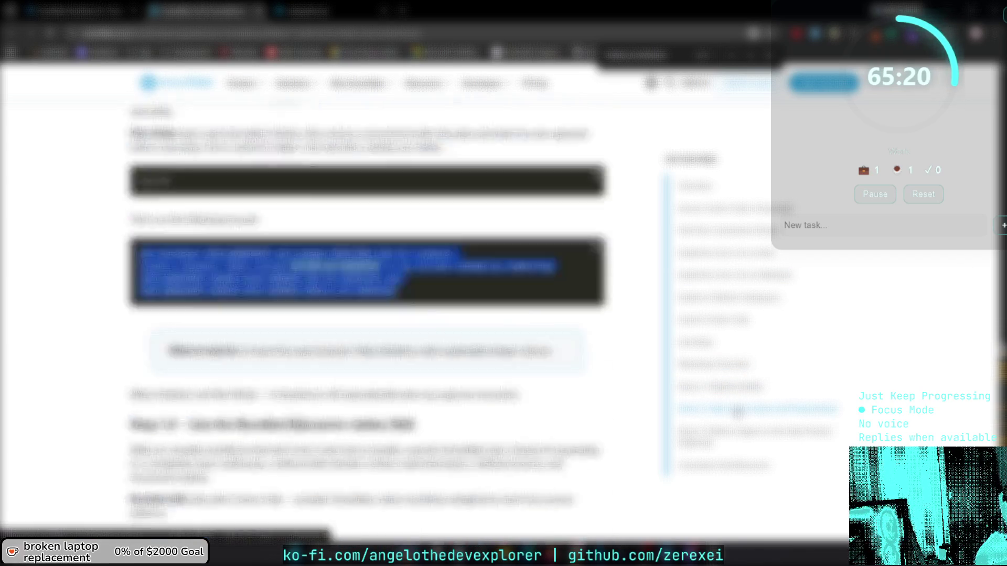
pyautogui.scroll(-15, 367, 315)
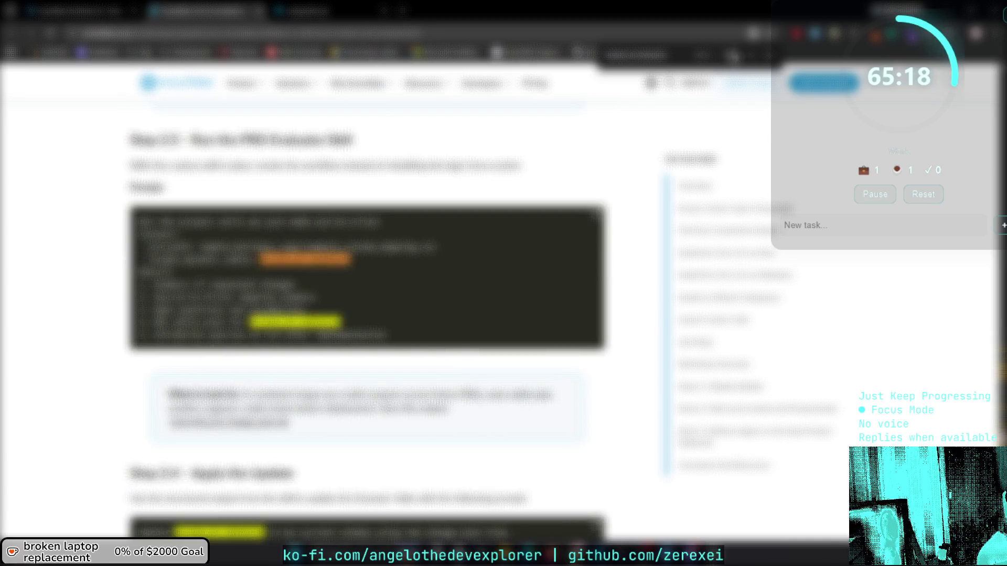
pyautogui.scroll(10, 367, 315)
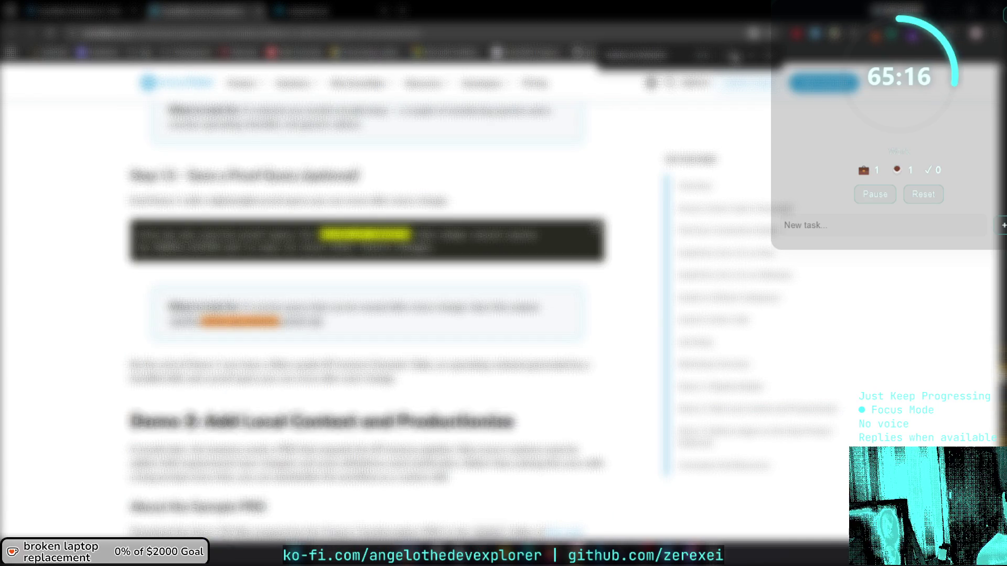
pyautogui.scroll(10, 367, 315)
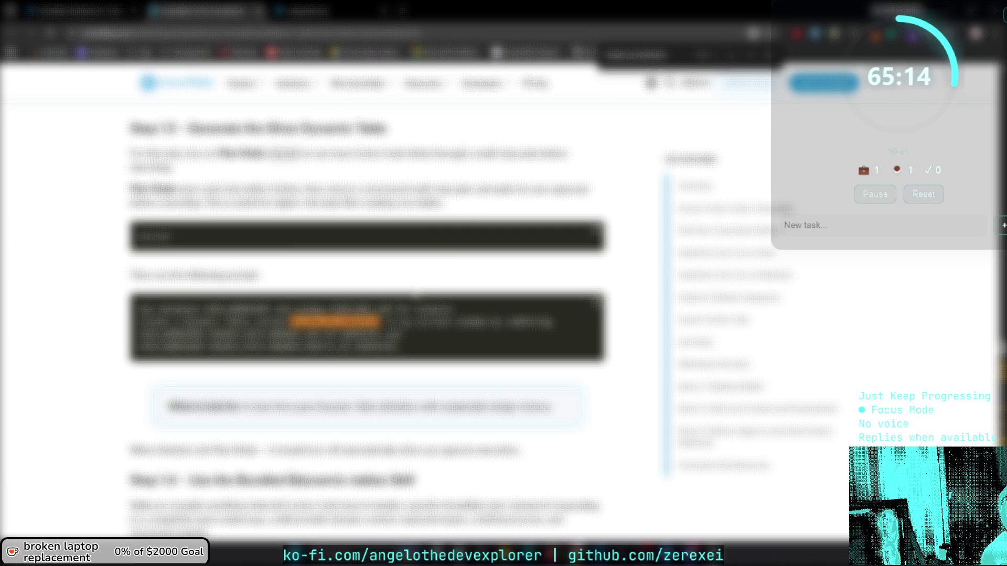
pyautogui.scroll(10, 367, 314)
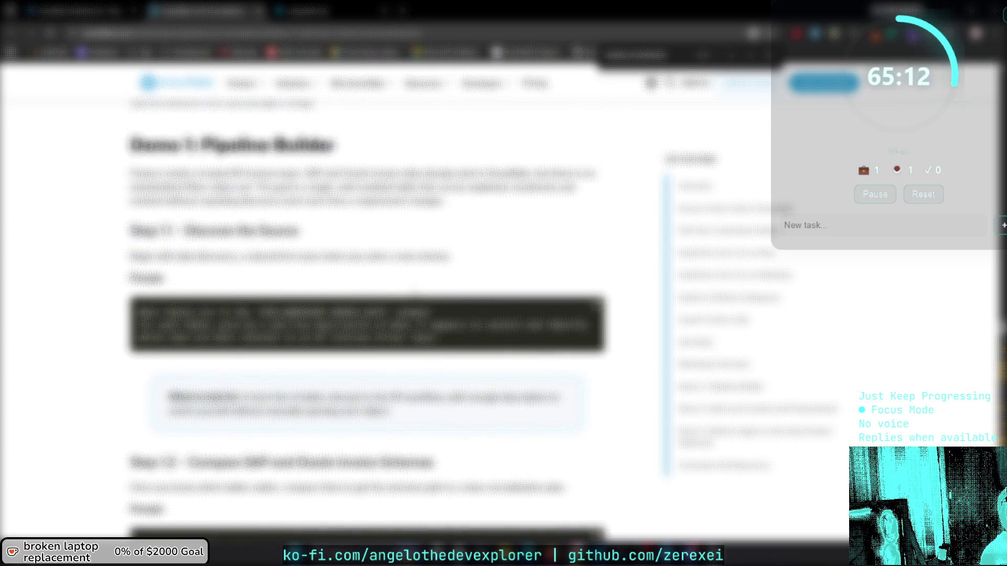
pyautogui.scroll(-6, 367, 314)
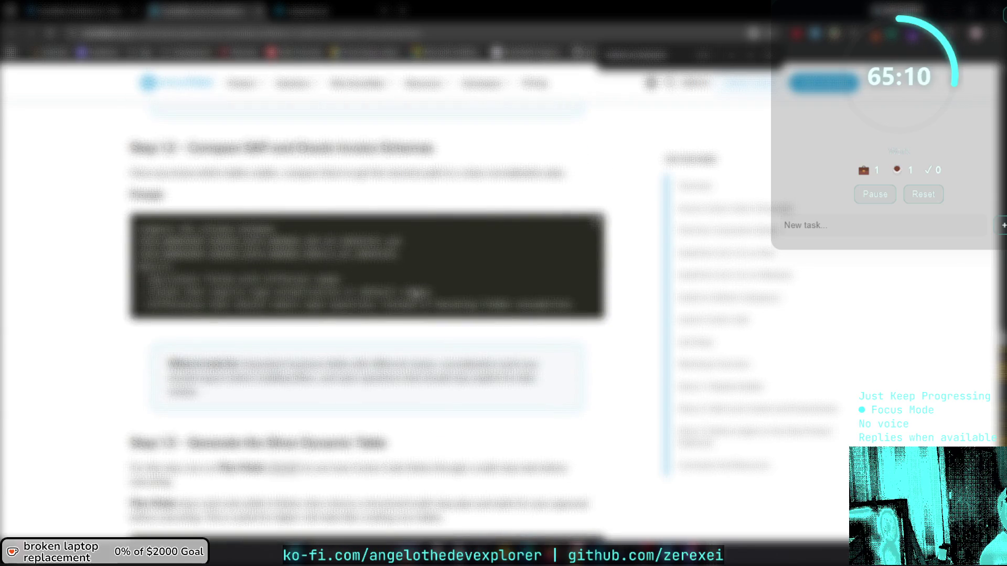
pyautogui.scroll(-5, 367, 315)
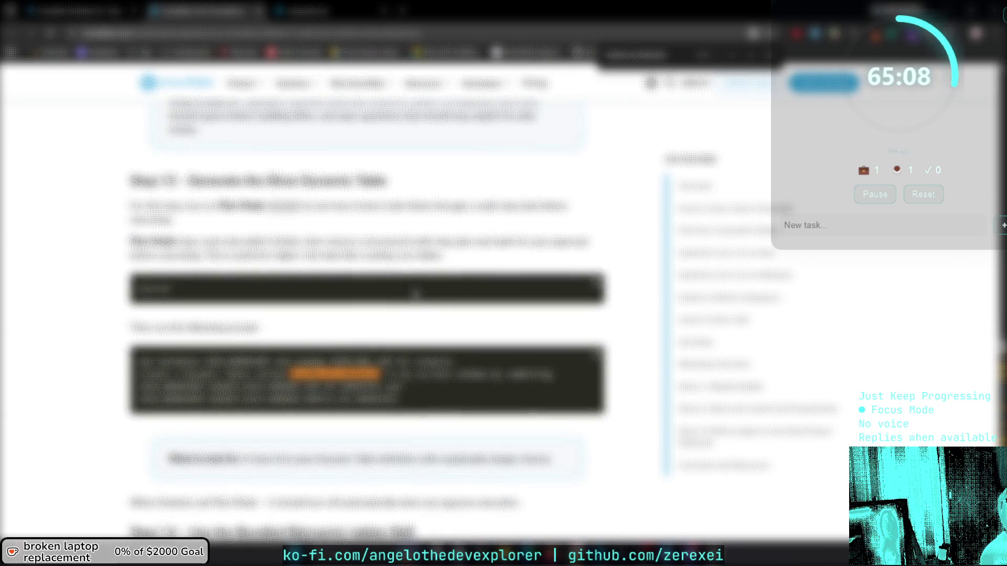
pyautogui.scroll(-2, 367, 315)
pyautogui.scroll(-5, 416, 294)
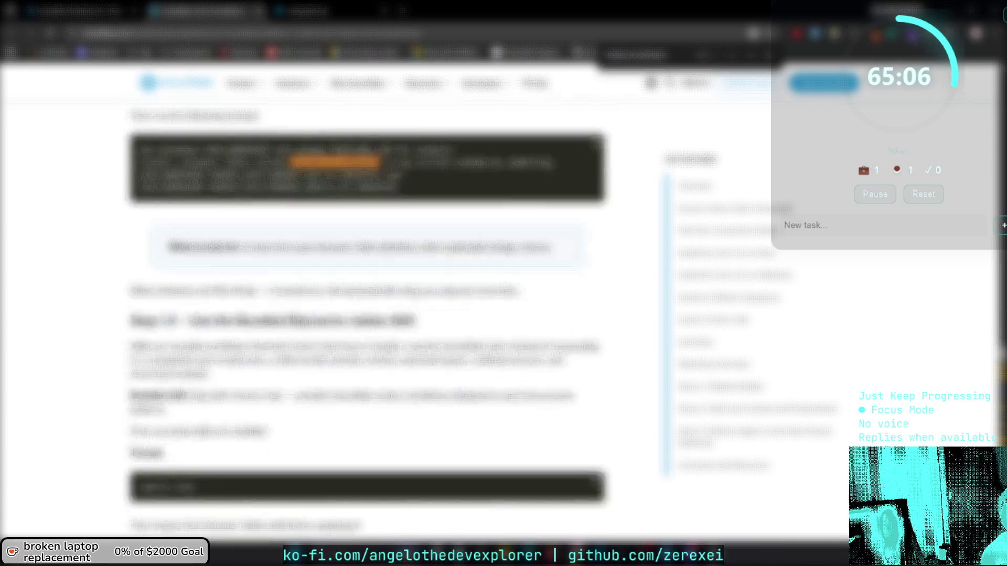
pyautogui.scroll(-10, 416, 295)
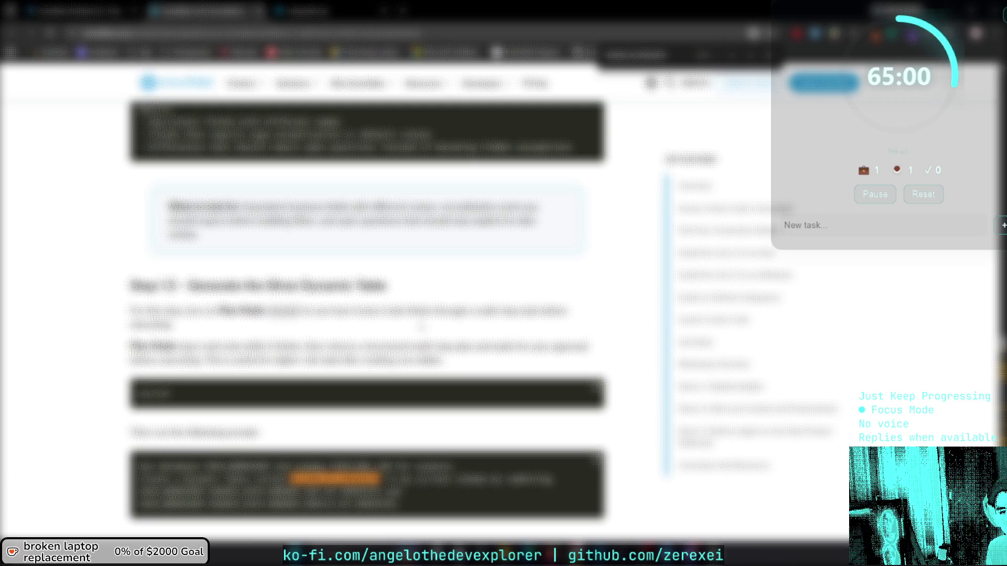
pyautogui.hotkey('ctrl', 'a')
pyautogui.click(786, 354)
pyautogui.hotkey('ctrl', 'a')
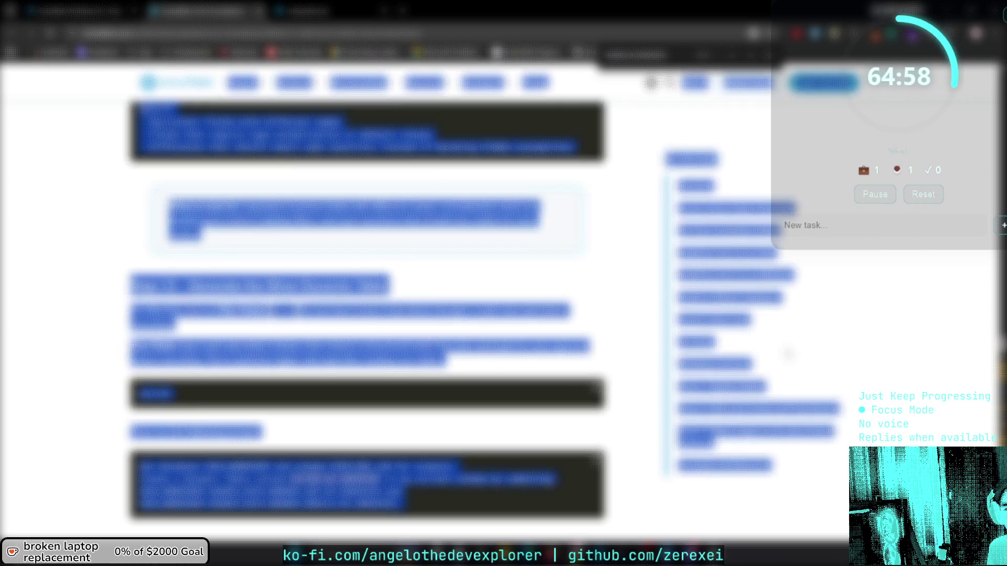
pyautogui.click(787, 354)
# Select the prompt text ending just before the Demo 3 section, then return to the editor.
pyautogui.scroll(15, 787, 354)
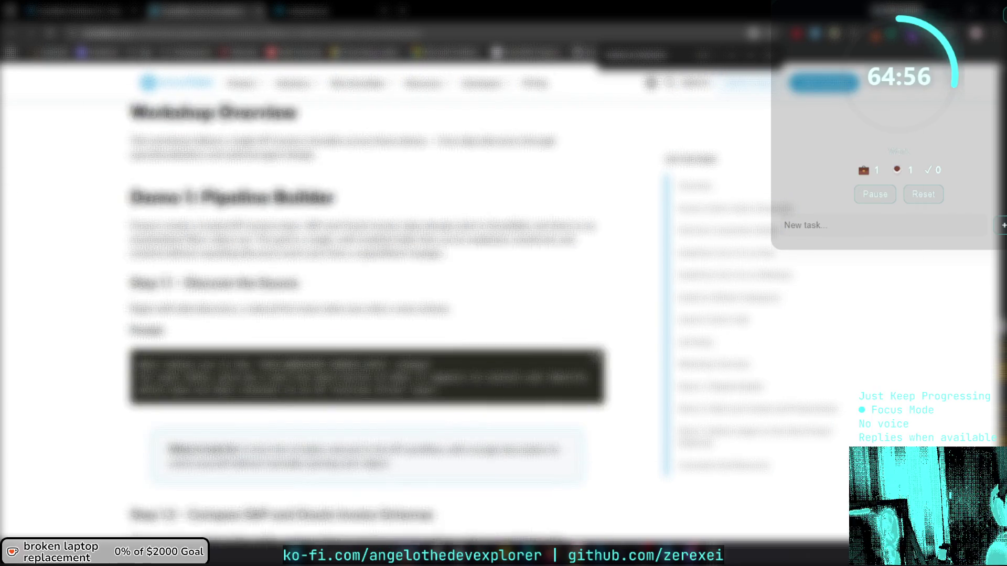
pyautogui.scroll(5, 375, 250)
pyautogui.scroll(-3, 351, 260)
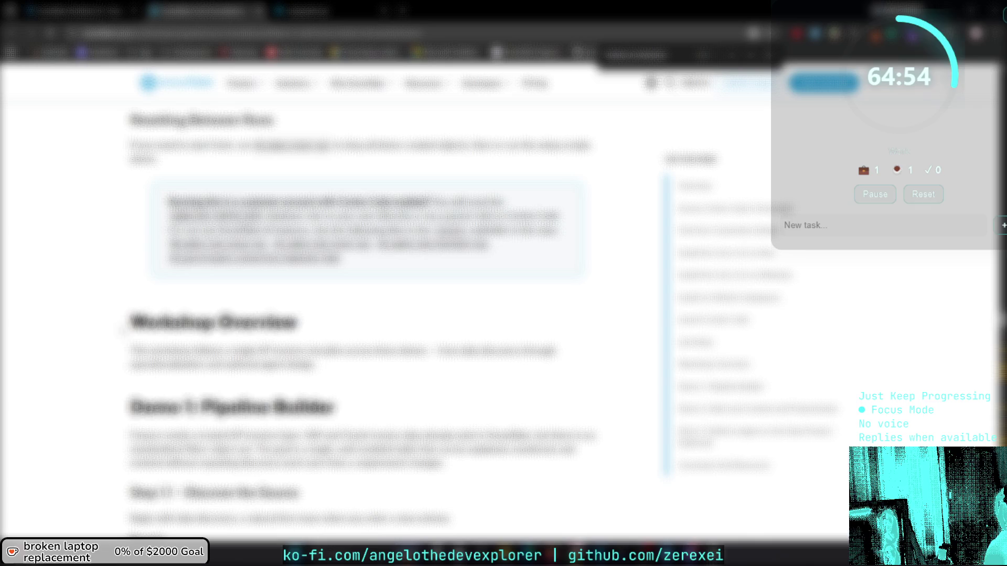
pyautogui.scroll(-1, 121, 369)
pyautogui.moveTo(128, 341)
pyautogui.mouseDown()
pyautogui.moveTo(335, 383)
pyautogui.moveTo(563, 470)
pyautogui.moveTo(564, 545)
pyautogui.mouseUp()
pyautogui.moveTo(475, 283)
pyautogui.mouseDown()
pyautogui.moveTo(409, 382)
pyautogui.moveTo(422, 399)
pyautogui.moveTo(444, 345)
pyautogui.mouseUp()
pyautogui.scroll(7, 367, 293)
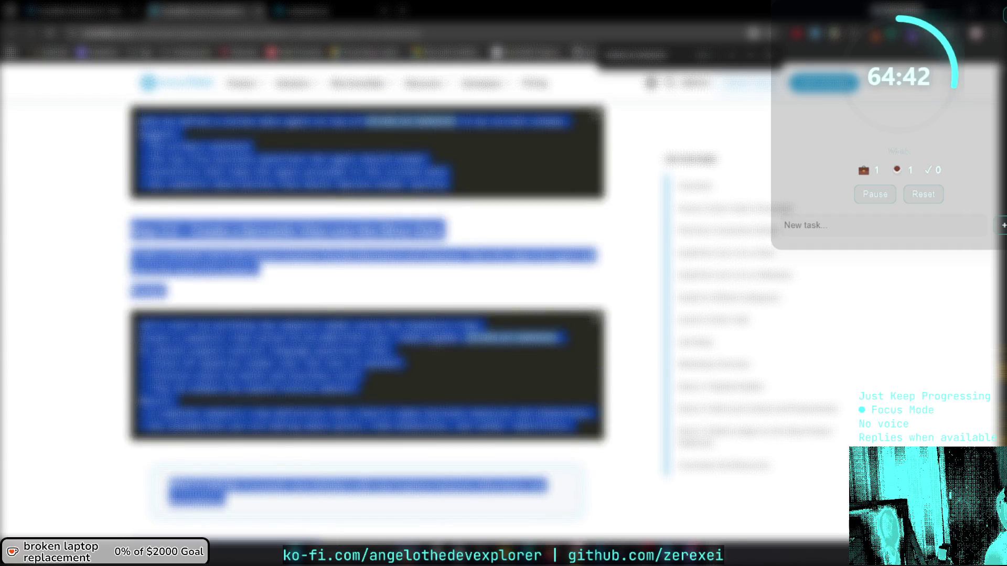
pyautogui.scroll(-6, 399, 498)
pyautogui.moveTo(399, 498); pyautogui.dragTo(398, 258)
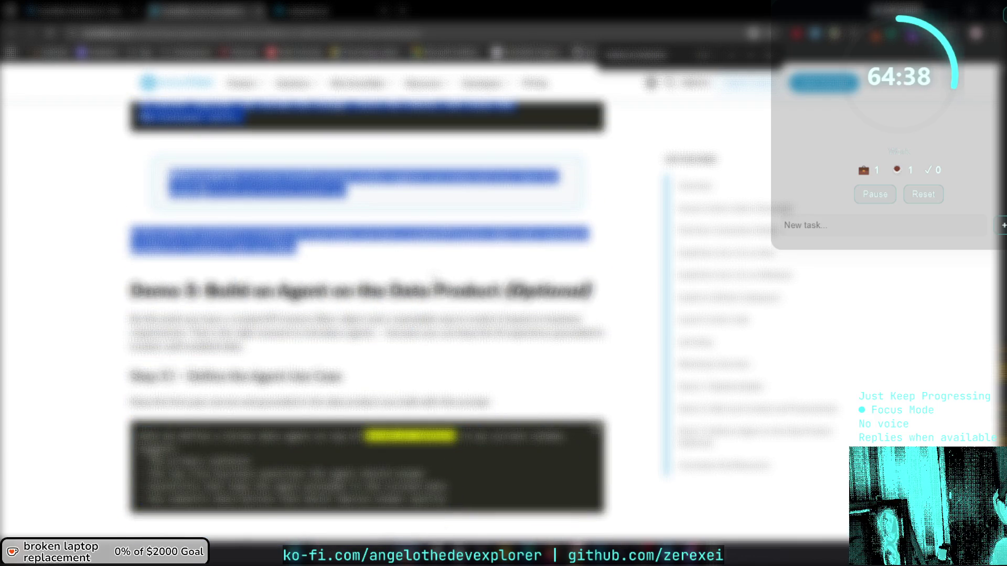
pyautogui.click(434, 279)
pyautogui.click(330, 10)
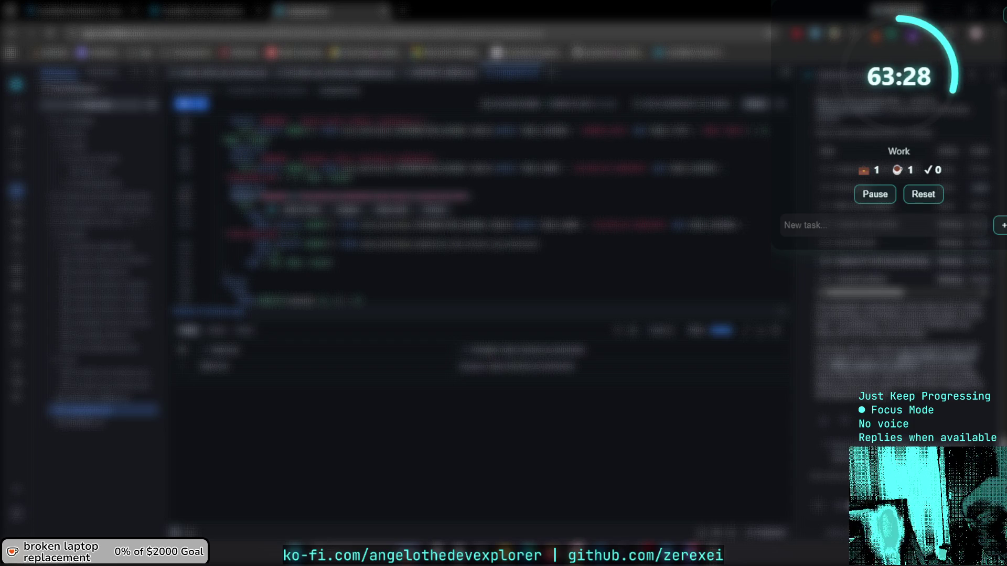
# Read the next step's prompt on the tutorial page, then return to the VS Code tab.
pyautogui.click(226, 10)
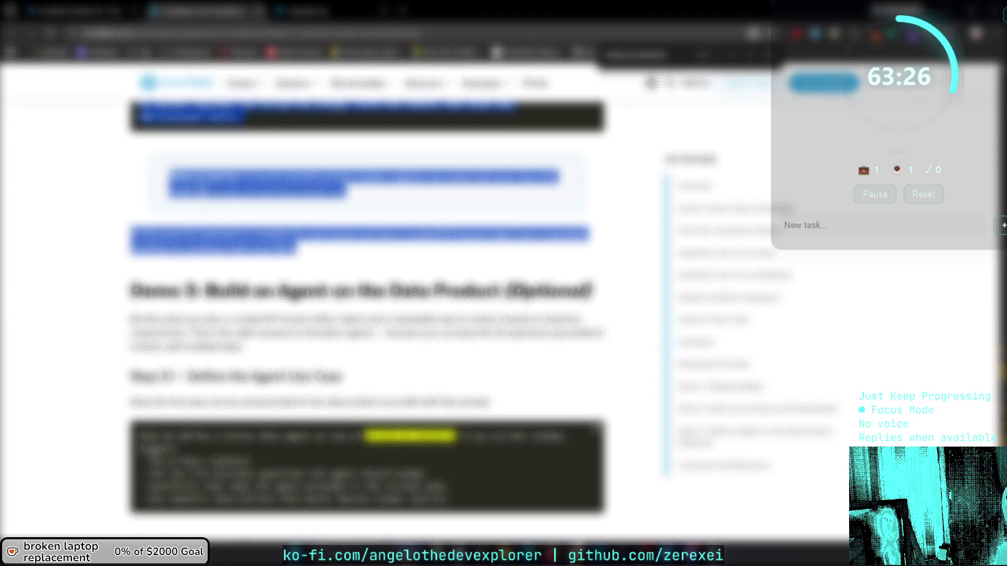
pyautogui.scroll(8, 329, 317)
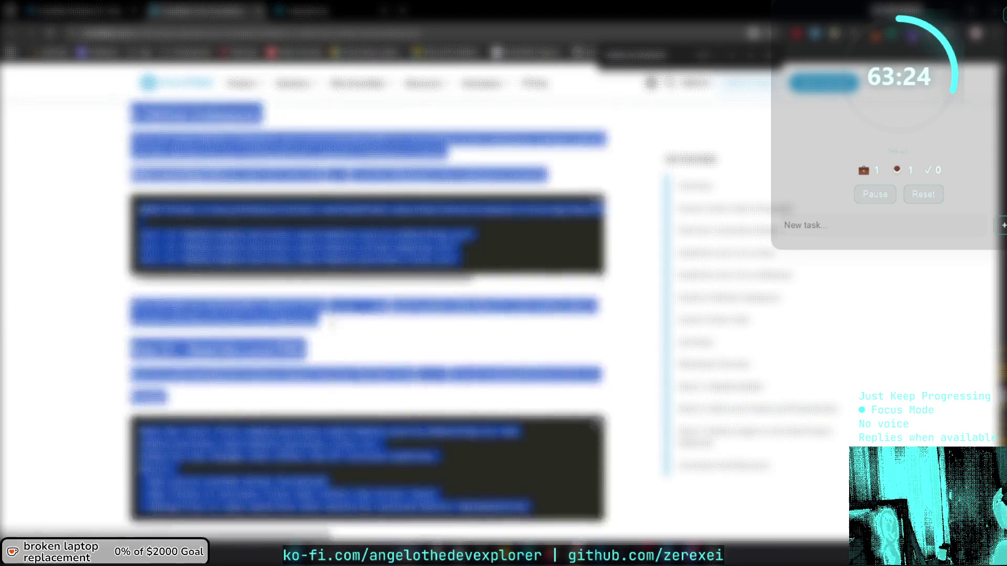
pyautogui.scroll(-15, 329, 316)
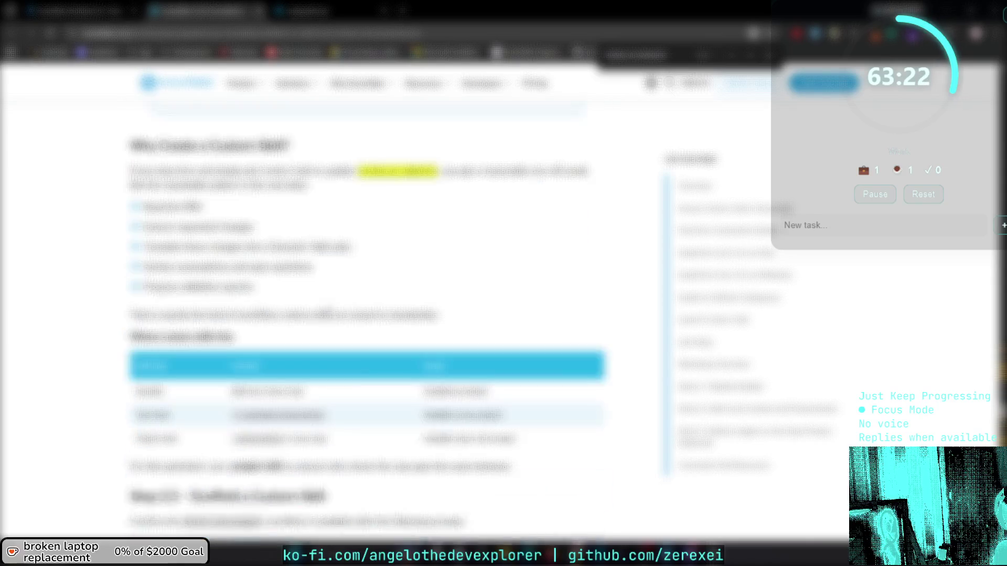
pyautogui.scroll(-15, 329, 316)
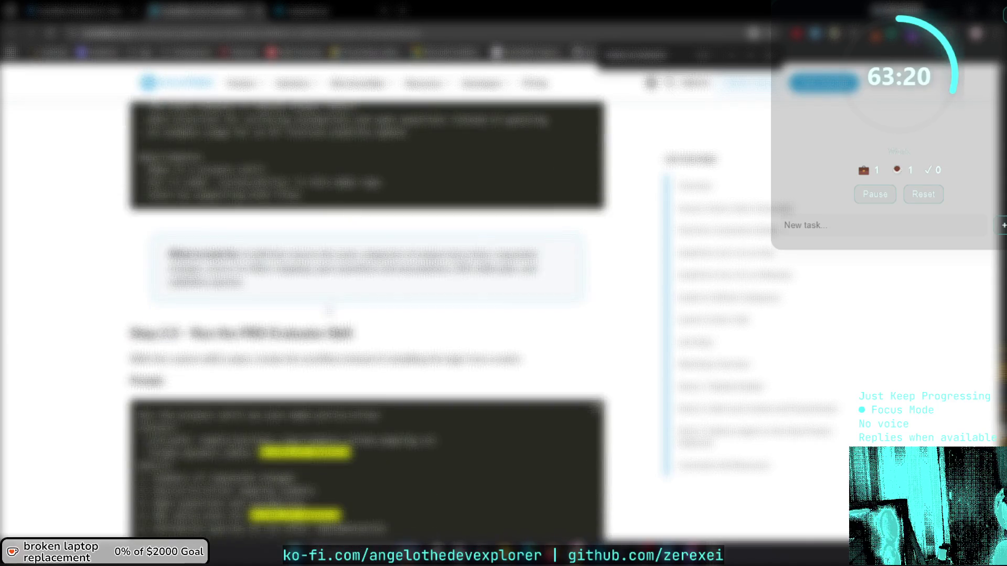
pyautogui.scroll(-3, 614, 384)
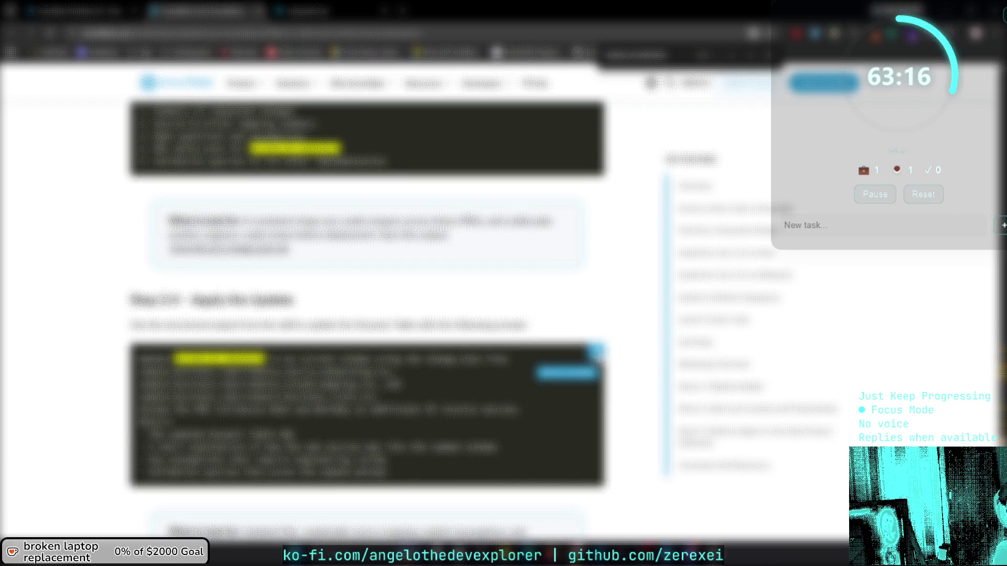
pyautogui.click(79, 10)
pyautogui.click(336, 10)
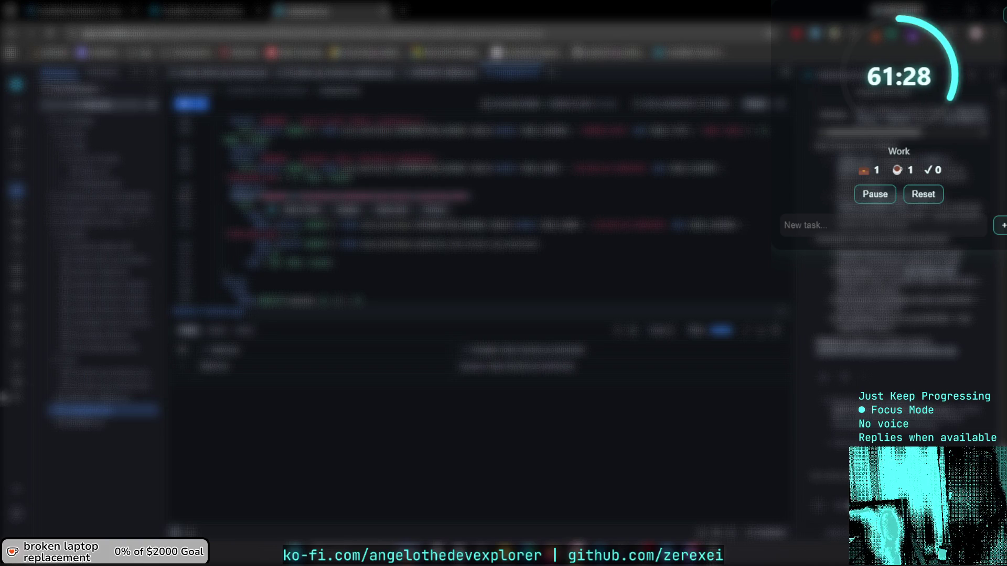
# Bring up the context menu of a newly generated file in the Explorer.
pyautogui.rightClick(130, 386)
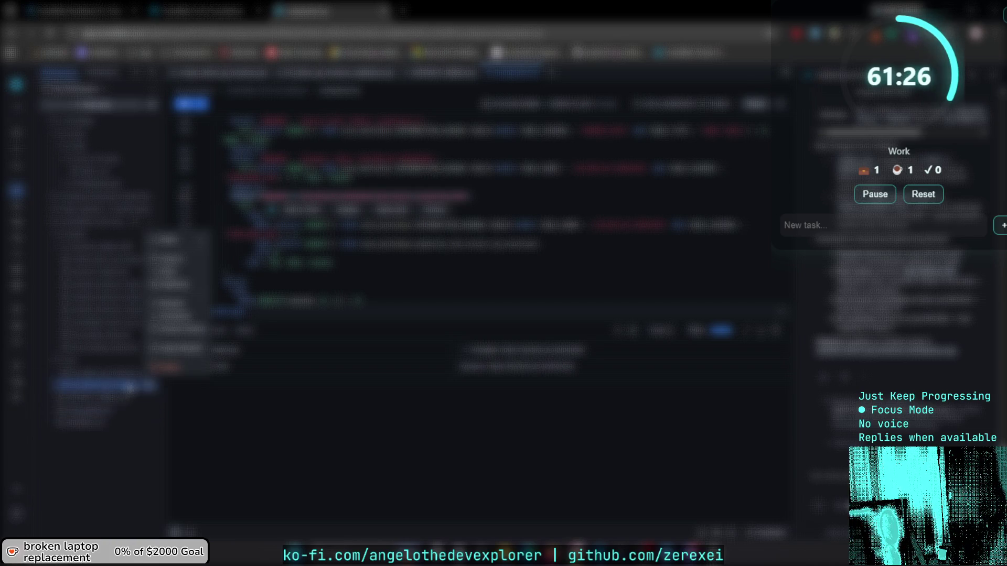
# Open the generated file in the editor and scroll through its code.
pyautogui.click(128, 387)
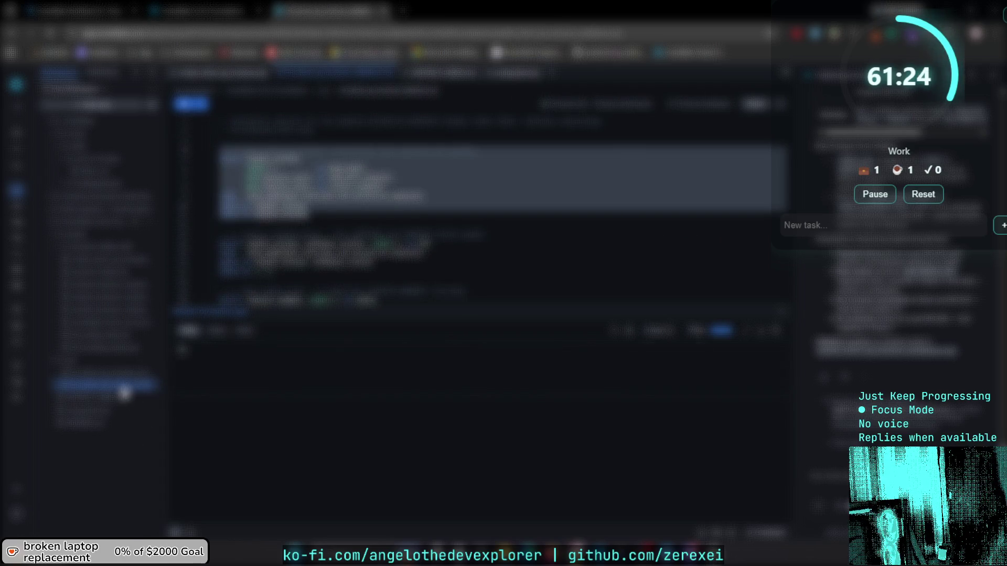
pyautogui.scroll(-5, 428, 179)
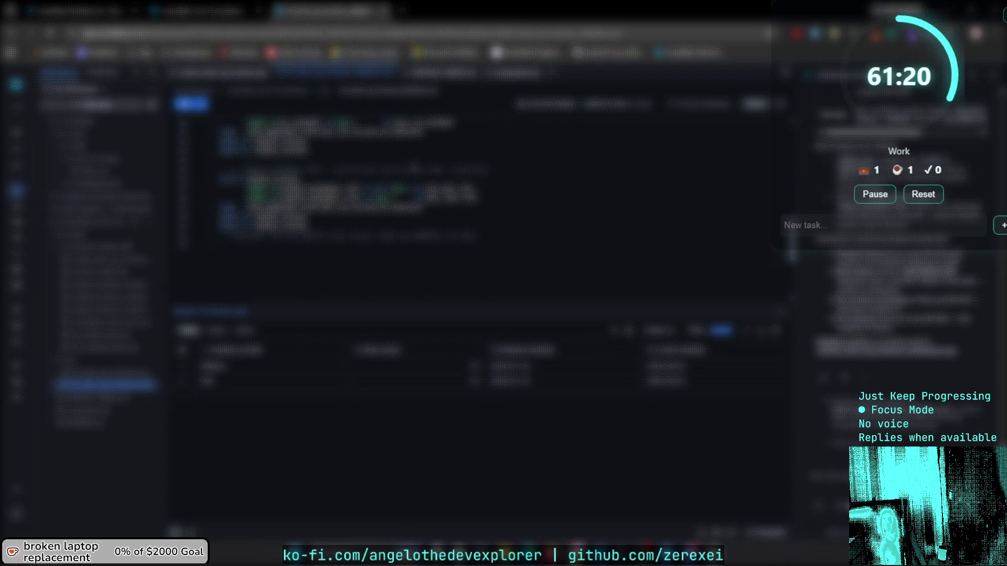
pyautogui.moveTo(227, 130)
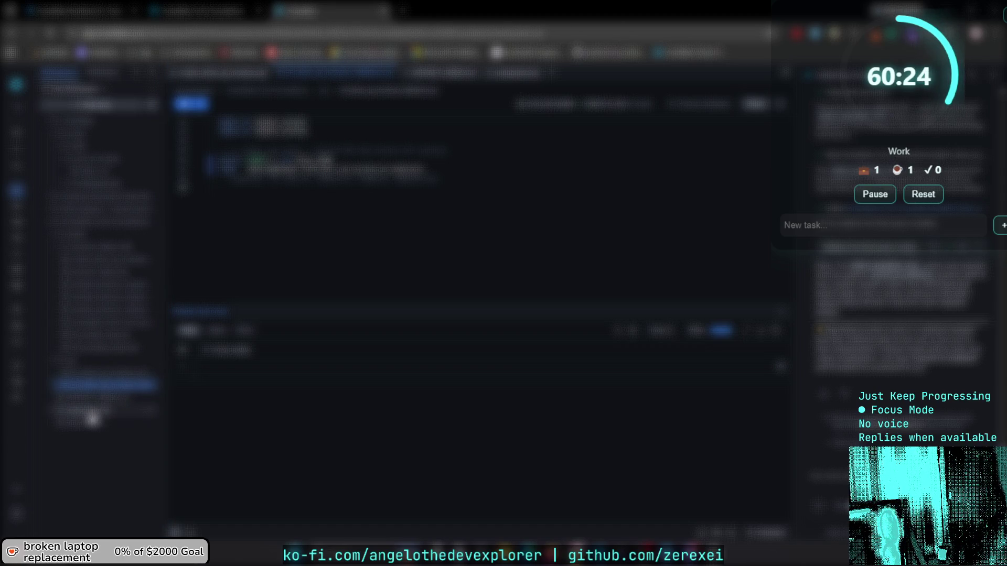
# Review more generated files from the Explorer and editor tabs, then start a blank browser tab.
pyautogui.click(91, 412)
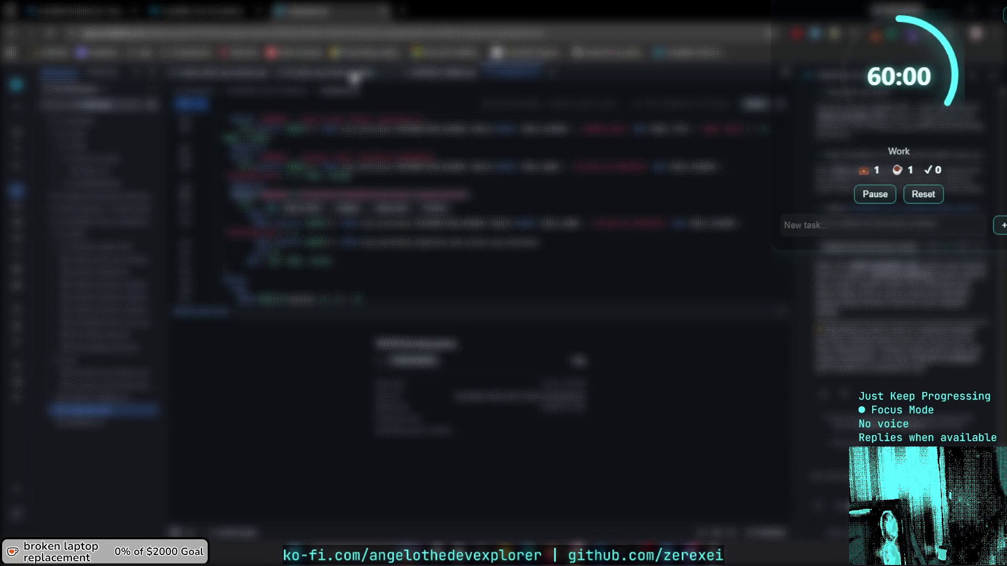
pyautogui.keyDown('ctrl'); pyautogui.click(369, 224); pyautogui.keyUp('ctrl')
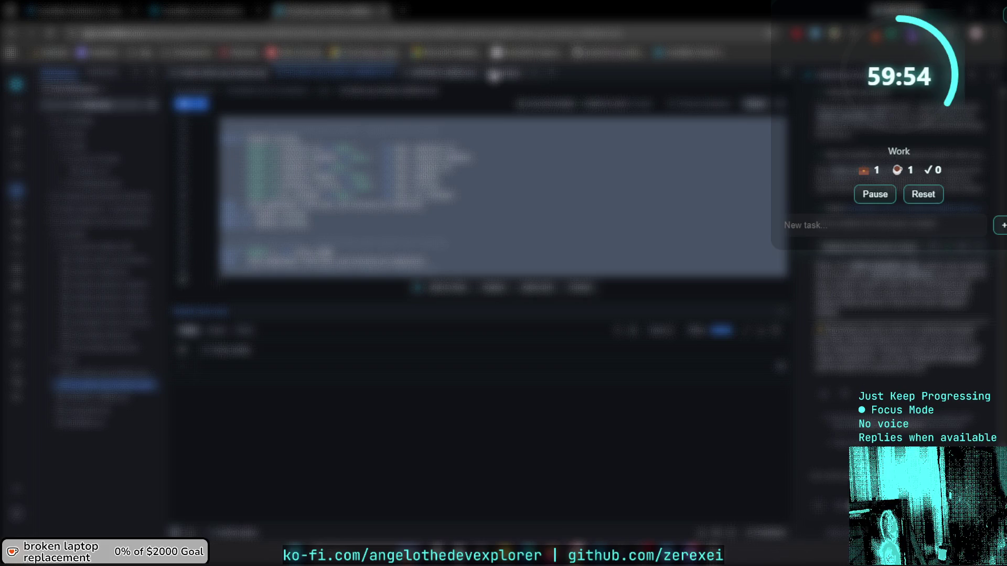
pyautogui.press('F12')
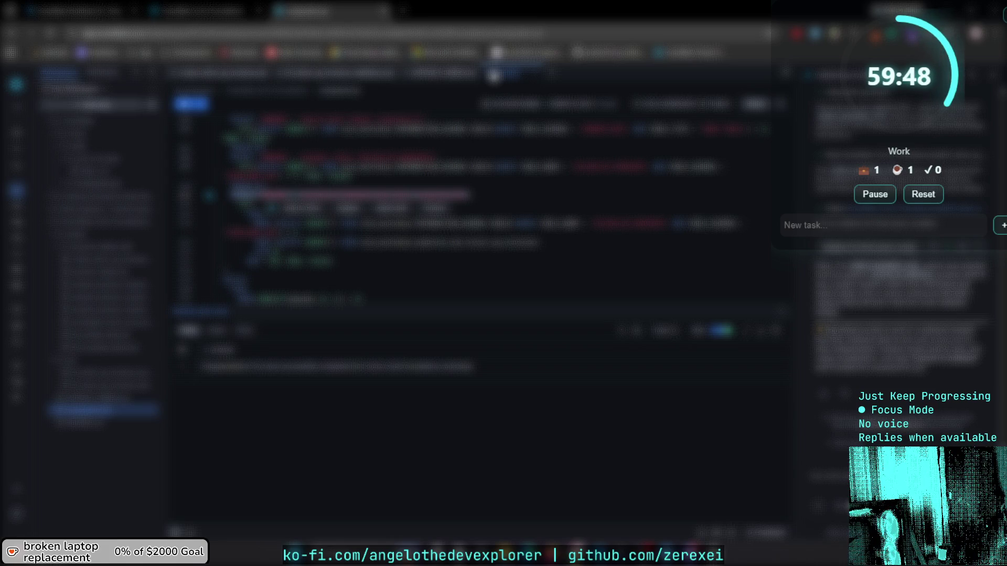
pyautogui.click(401, 10)
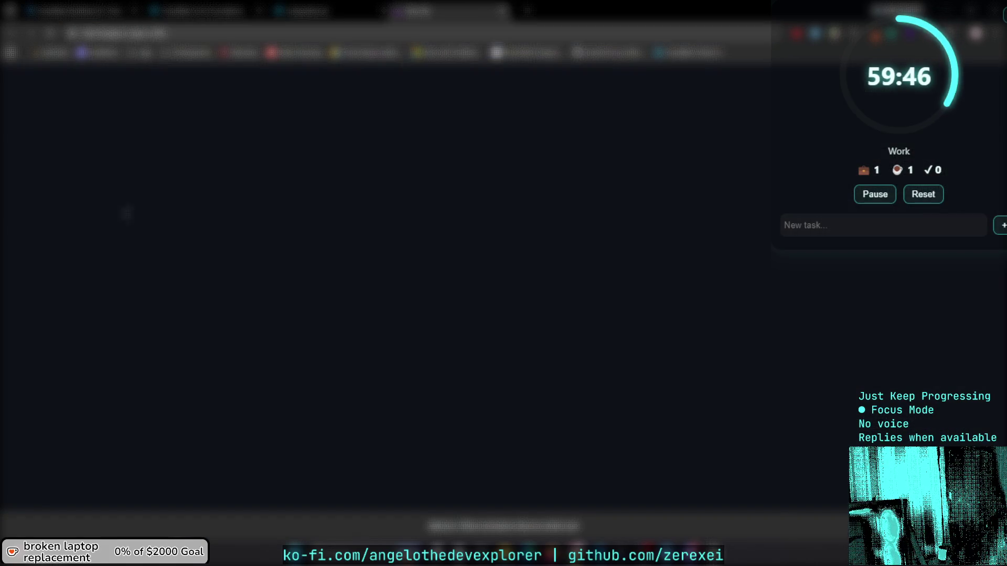
# Close the blank browser tab with Ctrl+W.
pyautogui.hotkey('ctrl', 'w')
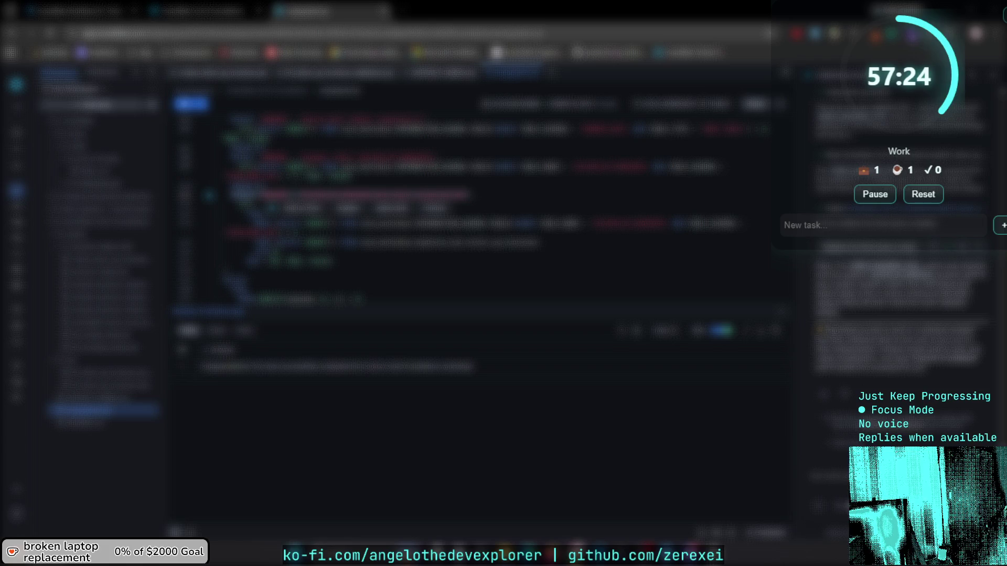
# Load the Medium article in a new tab and scroll down through it.
pyautogui.click(403, 11)
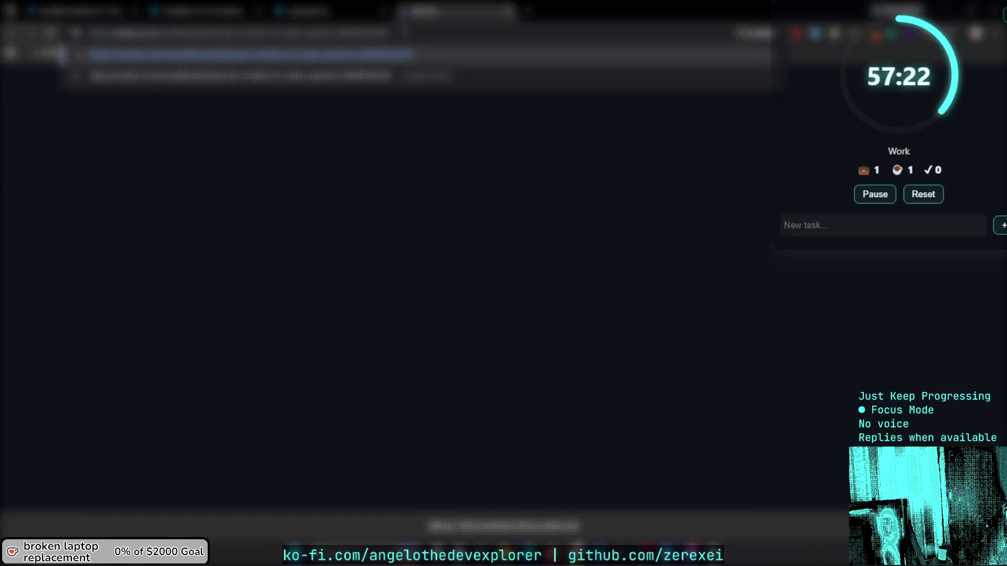
pyautogui.press('Return')
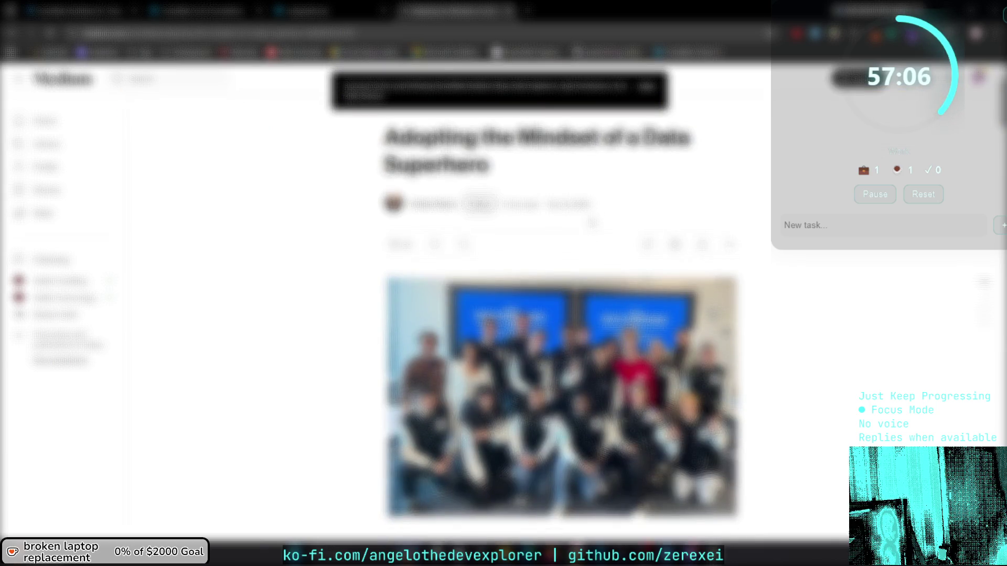
pyautogui.scroll(-10, 561, 315)
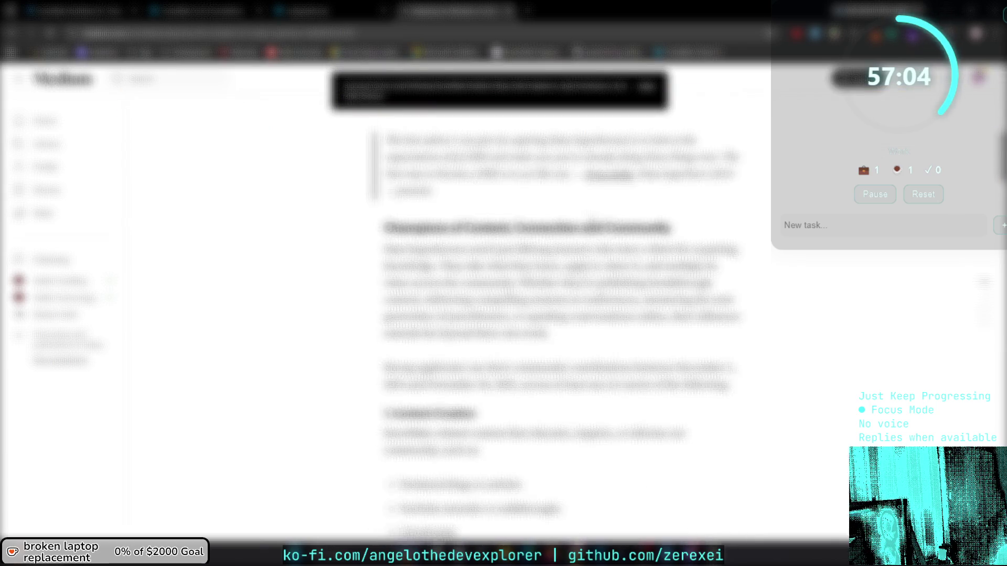
pyautogui.scroll(-2, 561, 315)
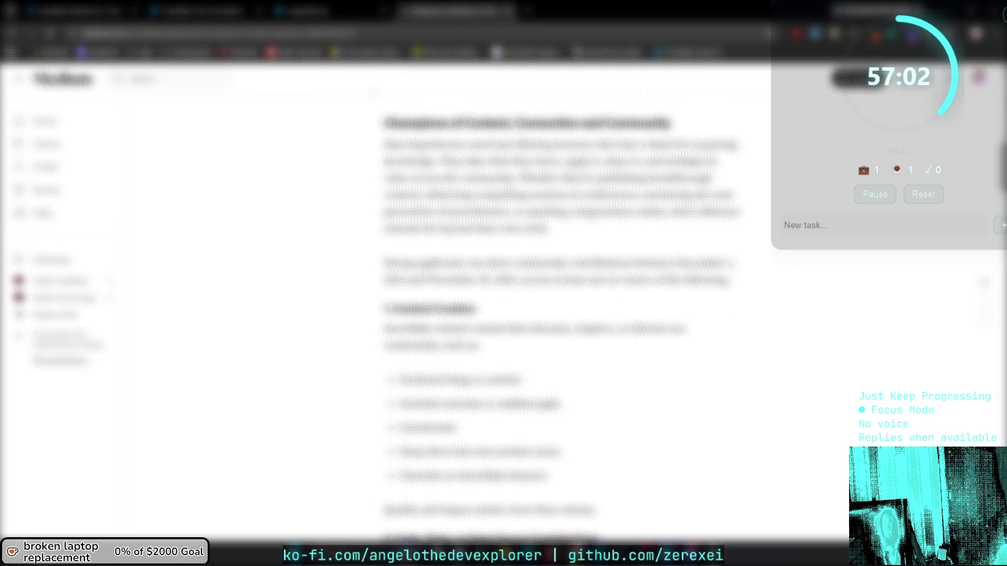
pyautogui.scroll(-1, 562, 315)
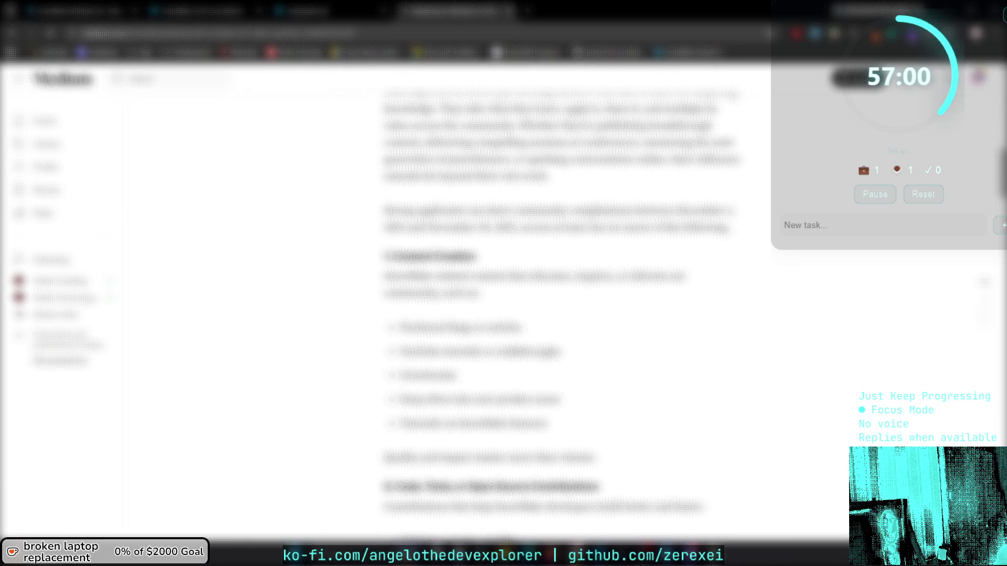
pyautogui.scroll(-2, 592, 221)
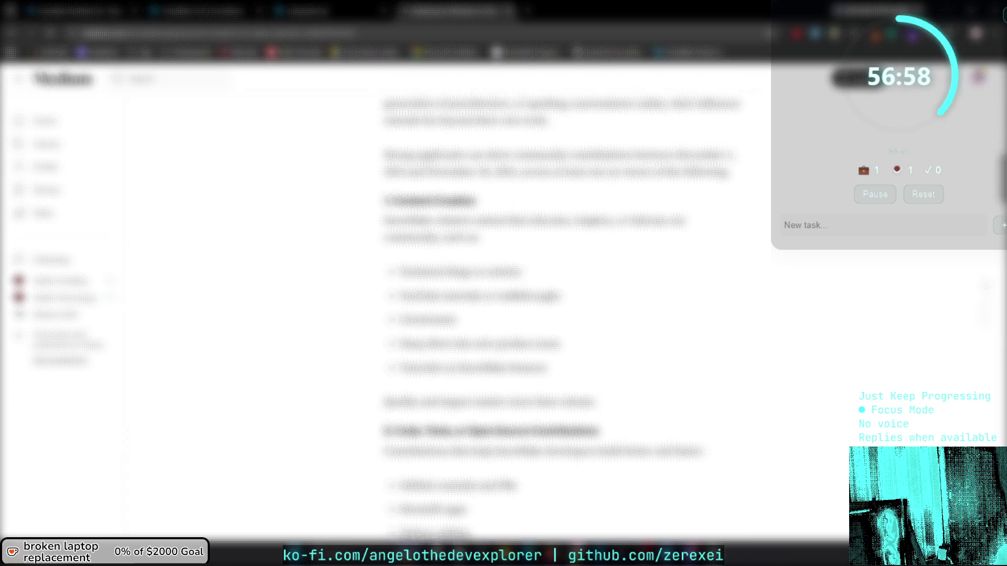
pyautogui.scroll(-2, 592, 221)
pyautogui.scroll(-3, 592, 220)
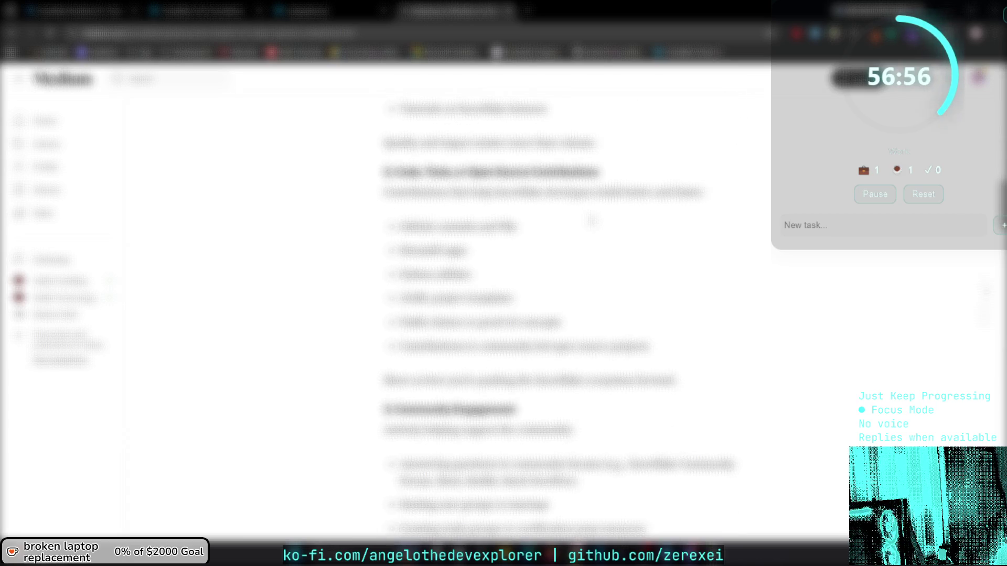
pyautogui.scroll(-2, 592, 220)
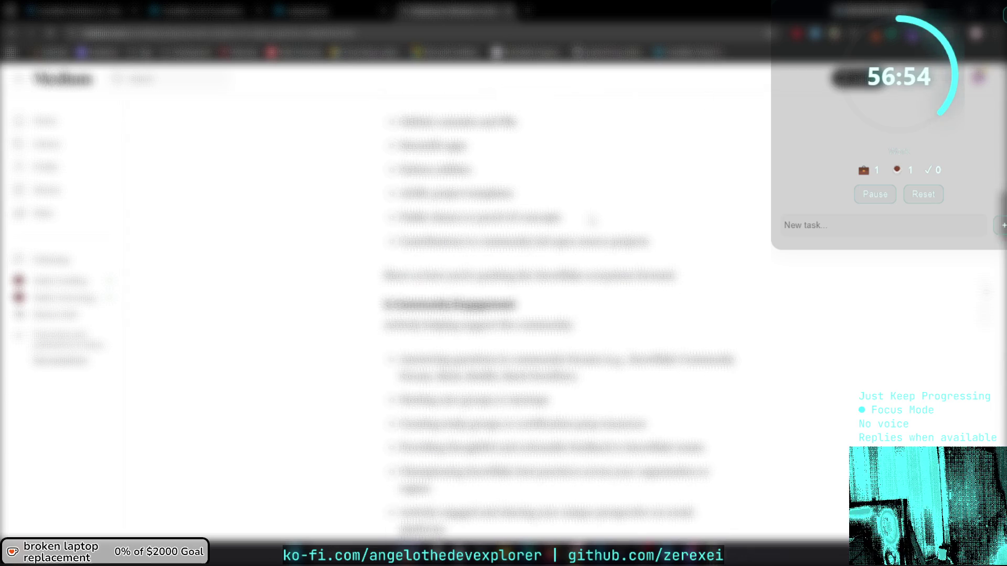
pyautogui.scroll(-9, 592, 220)
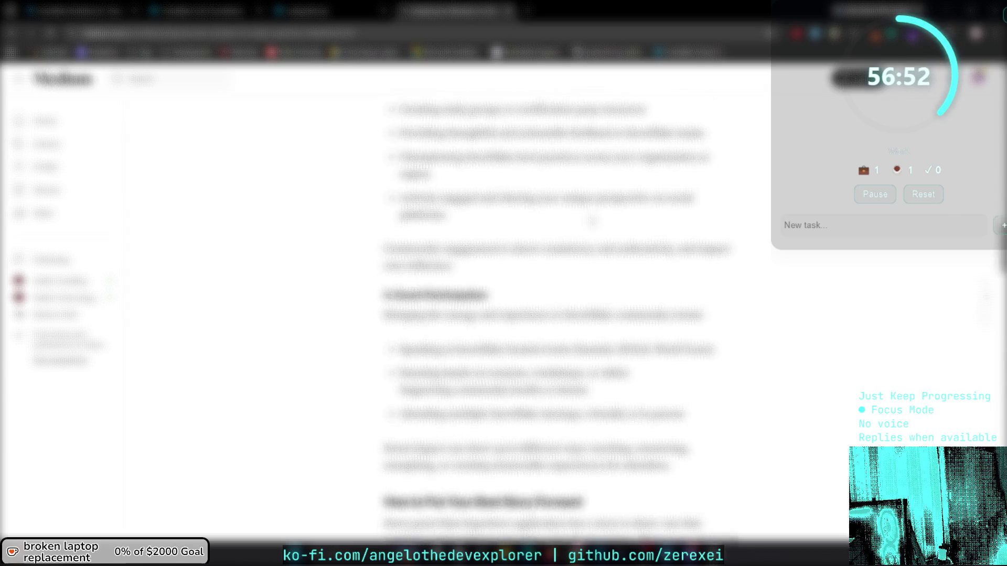
pyautogui.scroll(-3, 592, 220)
pyautogui.scroll(-4, 592, 220)
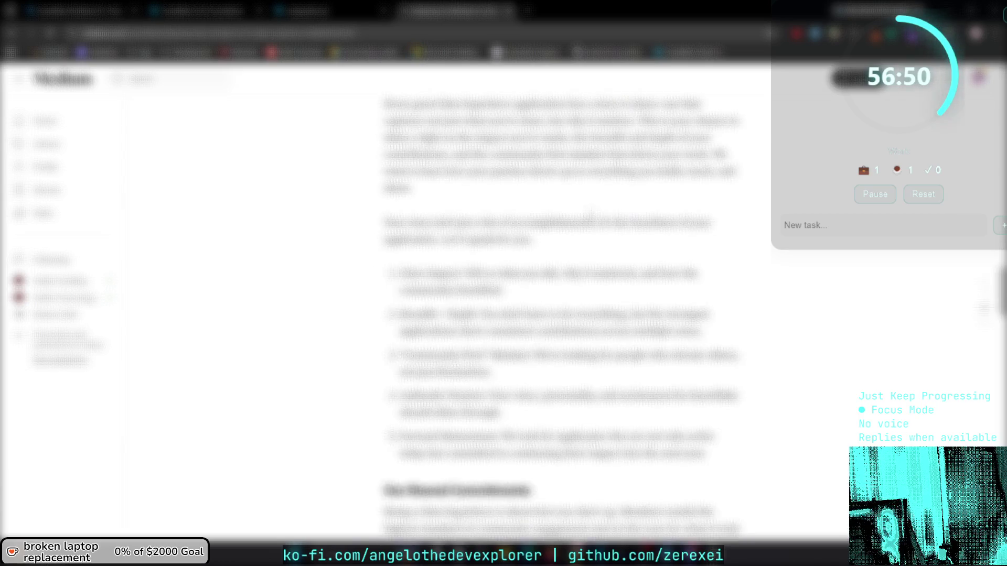
pyautogui.scroll(-10, 592, 221)
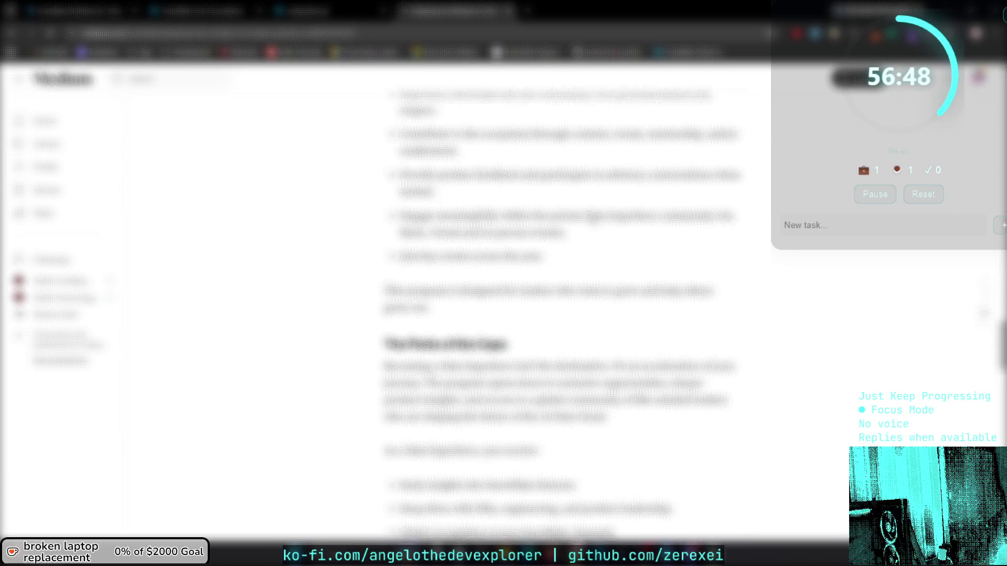
pyautogui.scroll(-14, 592, 220)
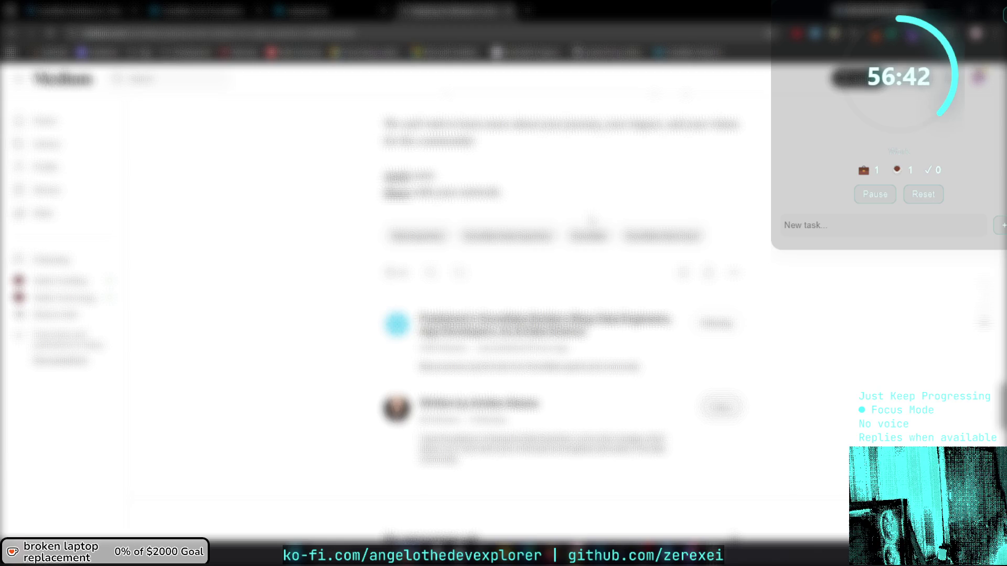
pyautogui.scroll(-4, 592, 220)
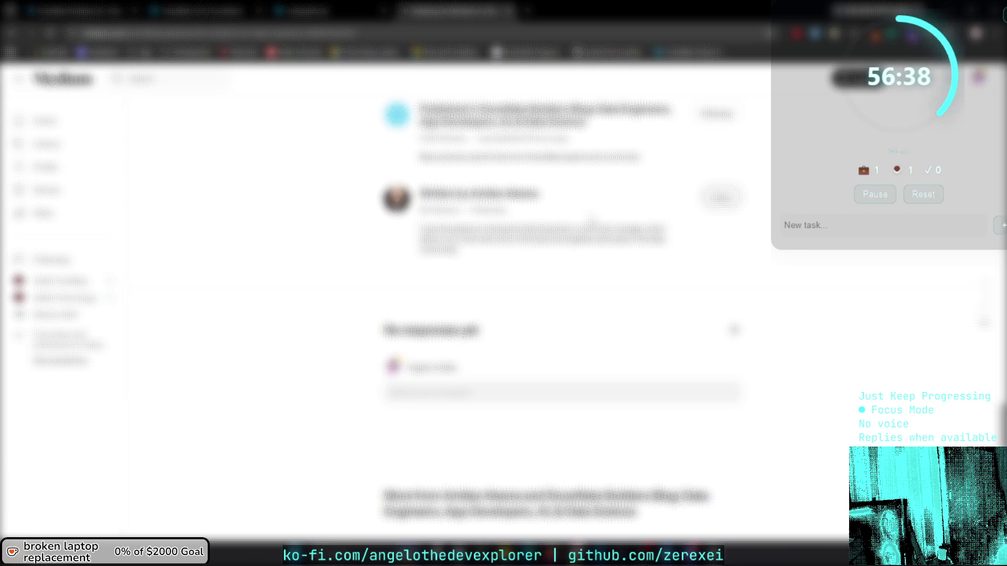
# Settle on the article's More from cards, then open your own Stories list.
pyautogui.scroll(7, 592, 220)
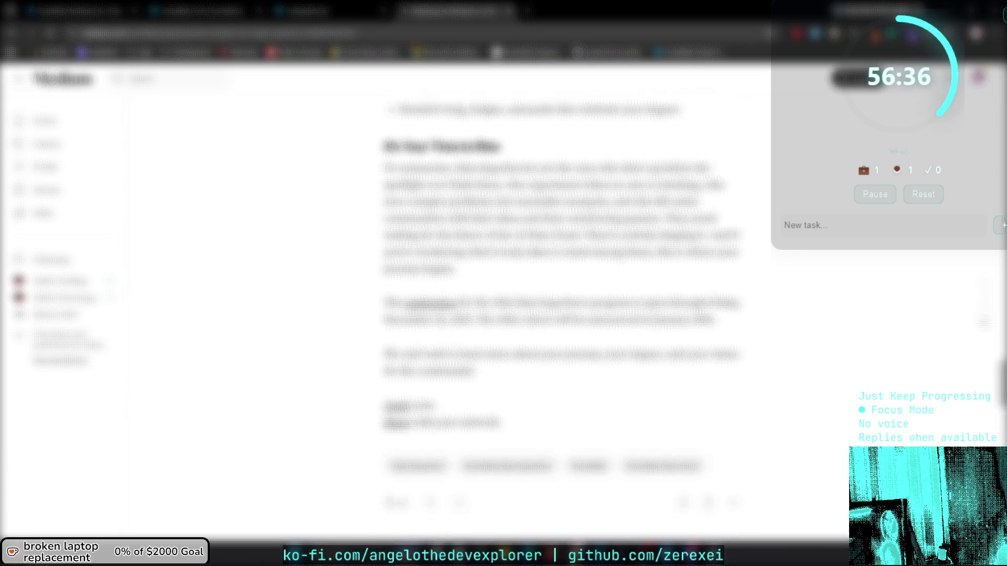
pyautogui.scroll(10, 592, 219)
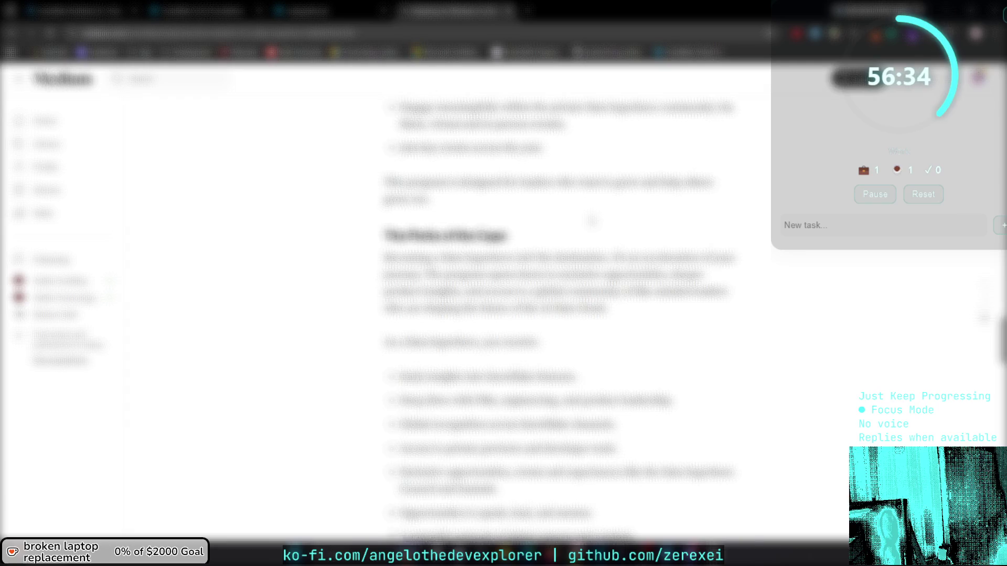
pyautogui.scroll(-15, 592, 219)
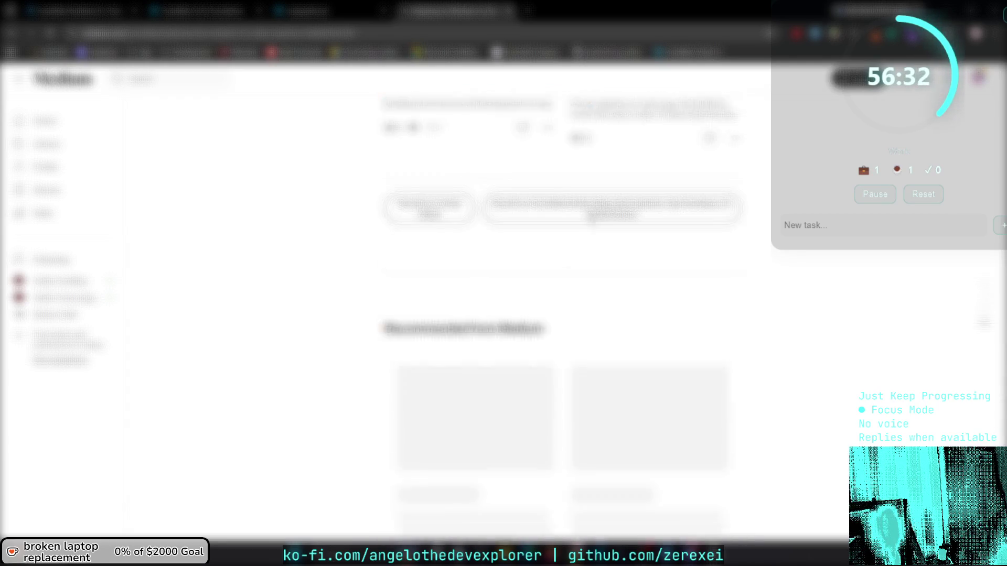
pyautogui.scroll(-4, 592, 219)
pyautogui.scroll(1, 592, 219)
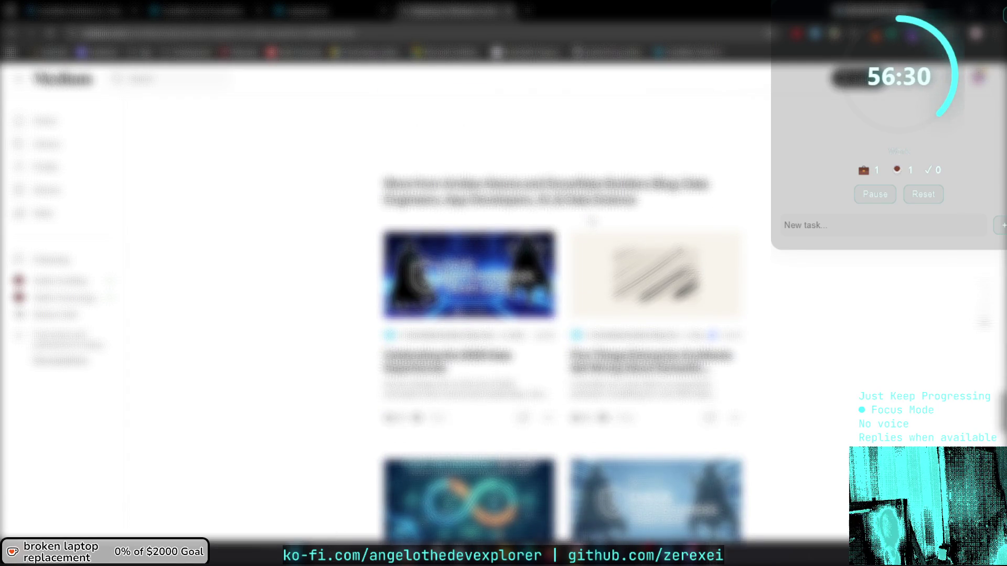
pyautogui.click(46, 190)
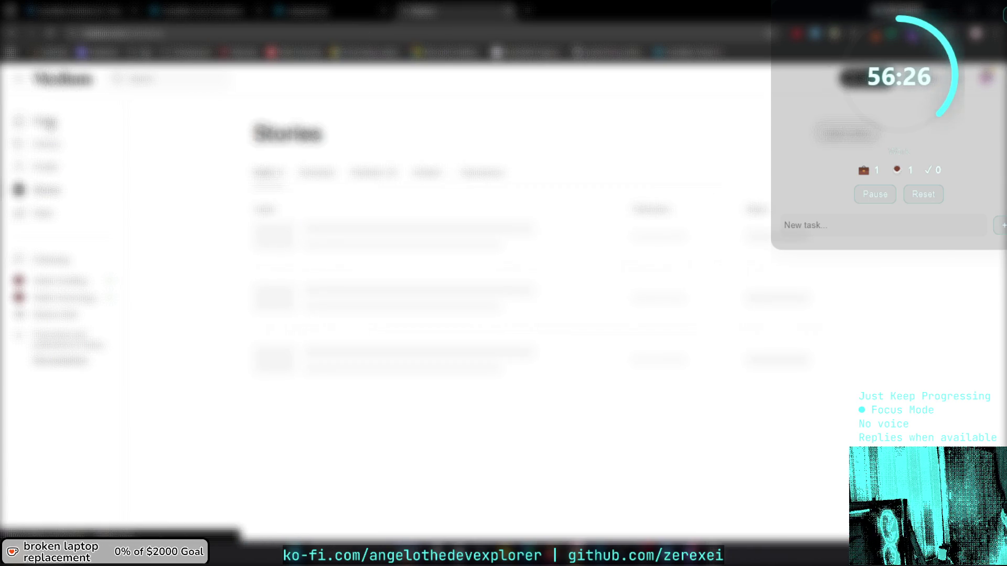
# Go to Medium's Home feed, scroll it, and bring up link options on a feed article.
pyautogui.click(46, 121)
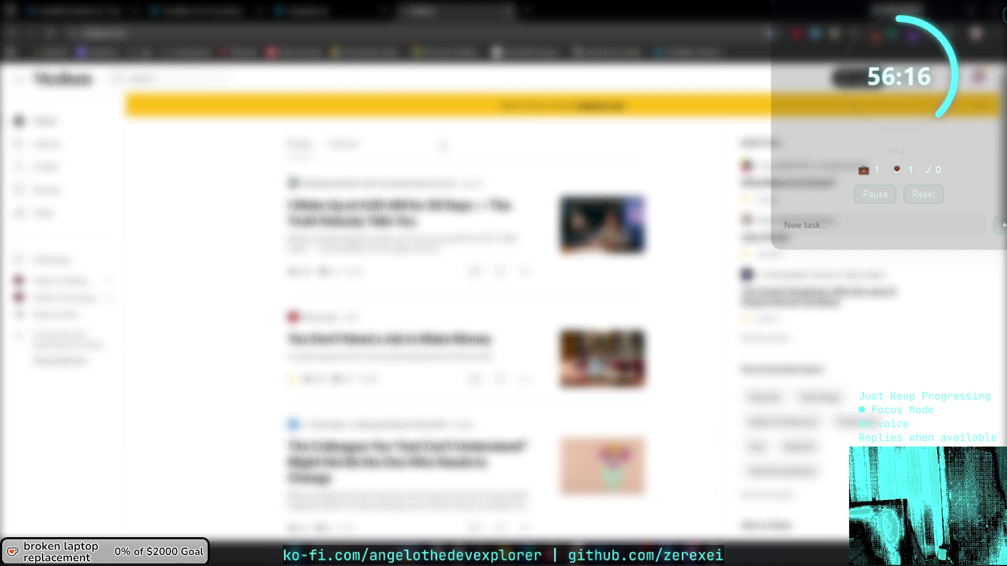
pyautogui.scroll(-3, 504, 186)
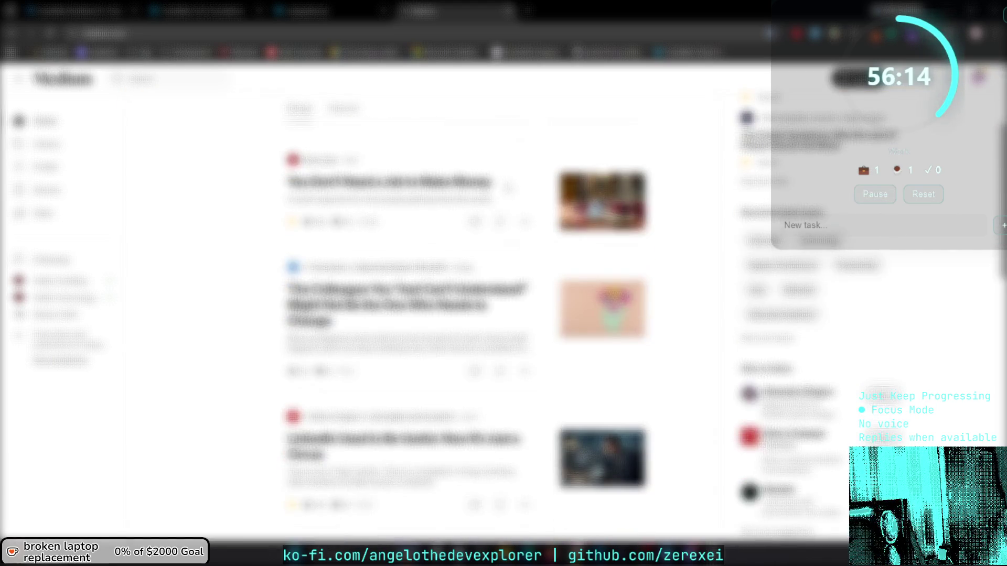
pyautogui.rightClick(481, 186)
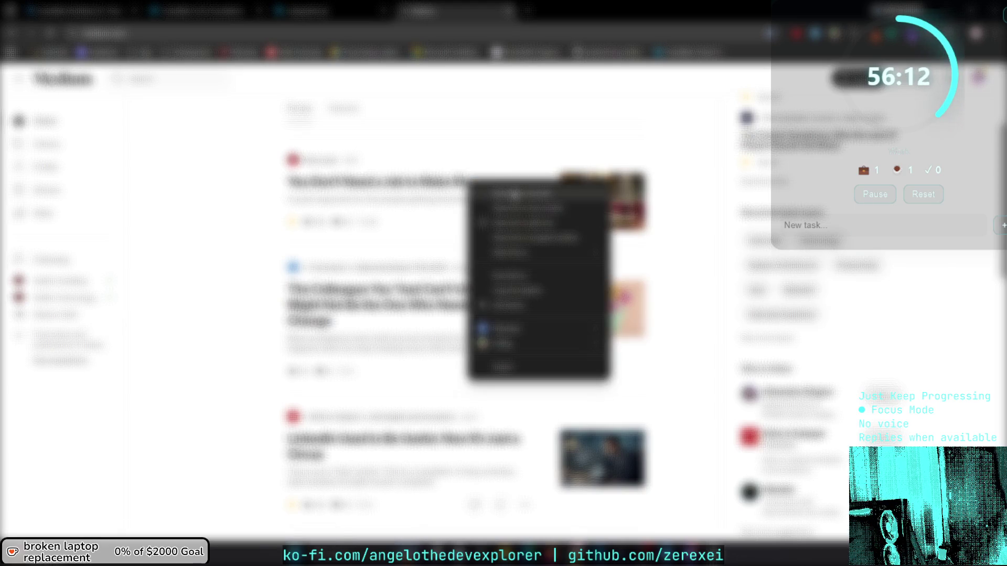
# Scroll down the Medium feed and open the first article in a new tab.
pyautogui.scroll(-5, 615, 168)
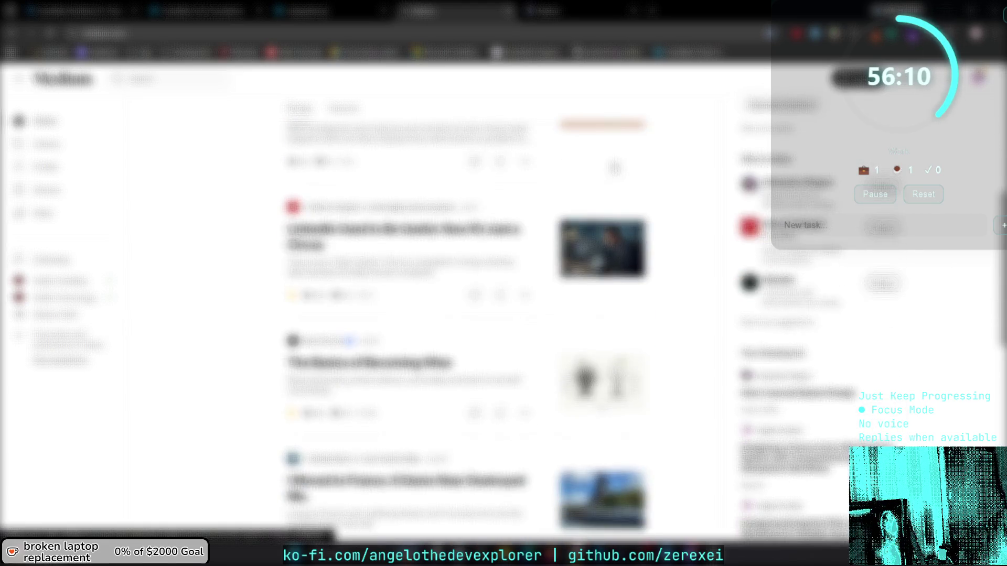
pyautogui.scroll(-3, 614, 168)
pyautogui.scroll(-2, 615, 168)
pyautogui.scroll(-4, 614, 168)
pyautogui.scroll(-1, 614, 168)
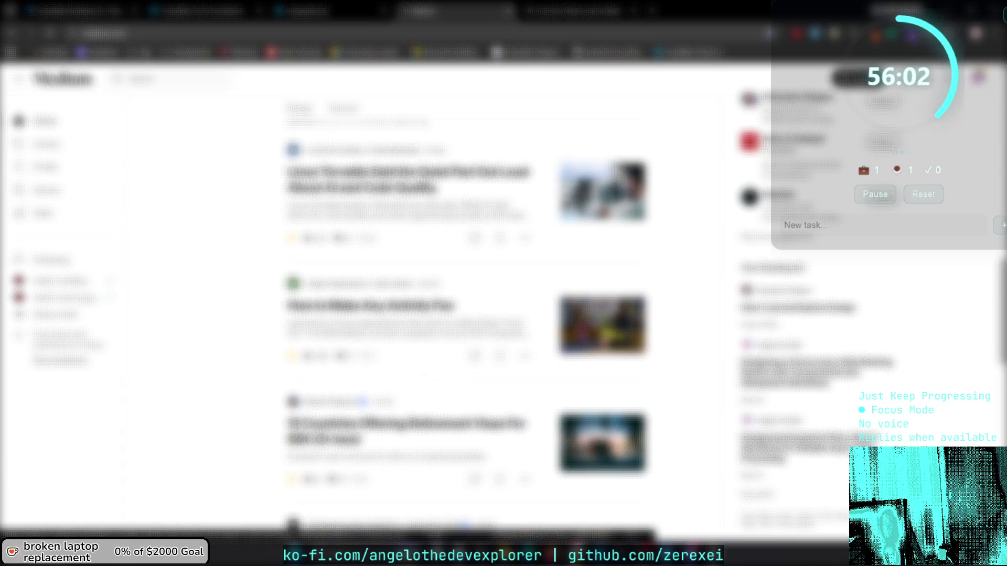
pyautogui.scroll(-1, 614, 167)
pyautogui.scroll(-1, 614, 168)
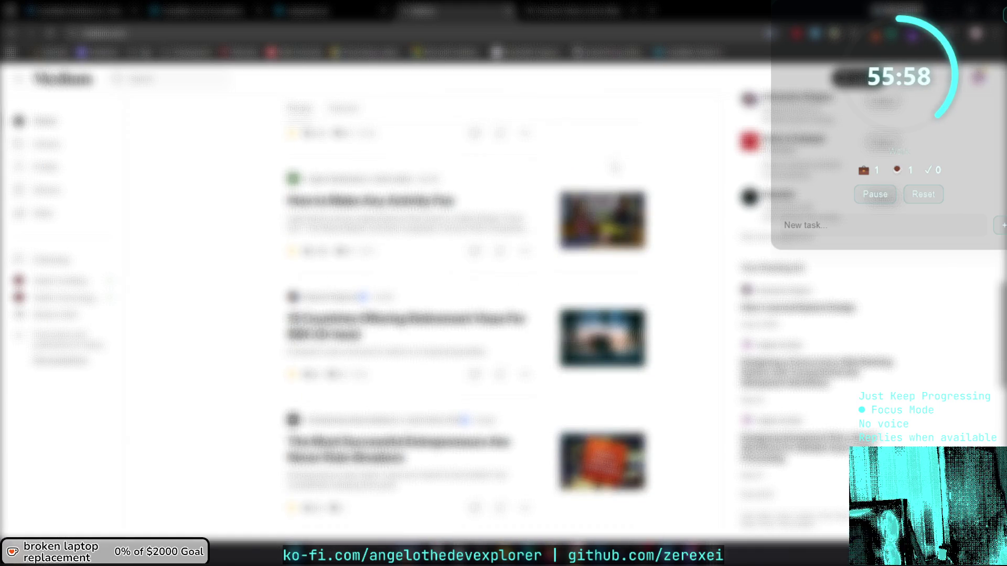
pyautogui.scroll(-1, 613, 163)
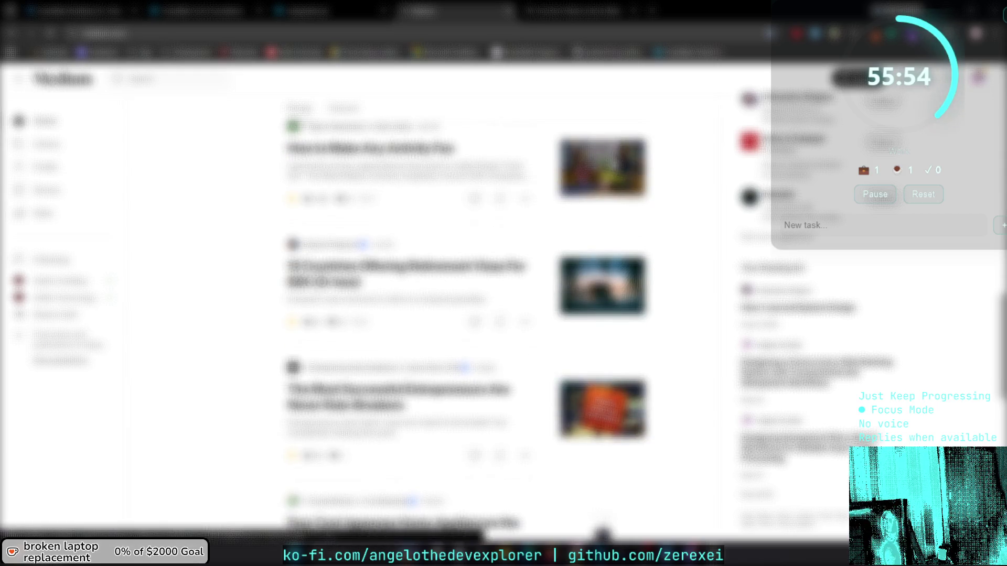
pyautogui.scroll(-3, 614, 164)
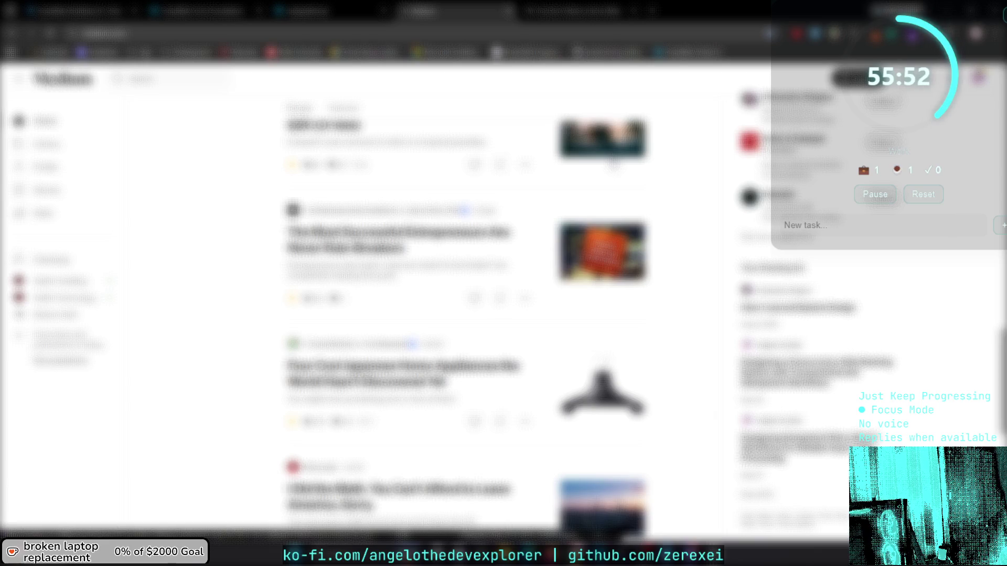
pyautogui.scroll(-1, 614, 164)
pyautogui.scroll(-1, 613, 164)
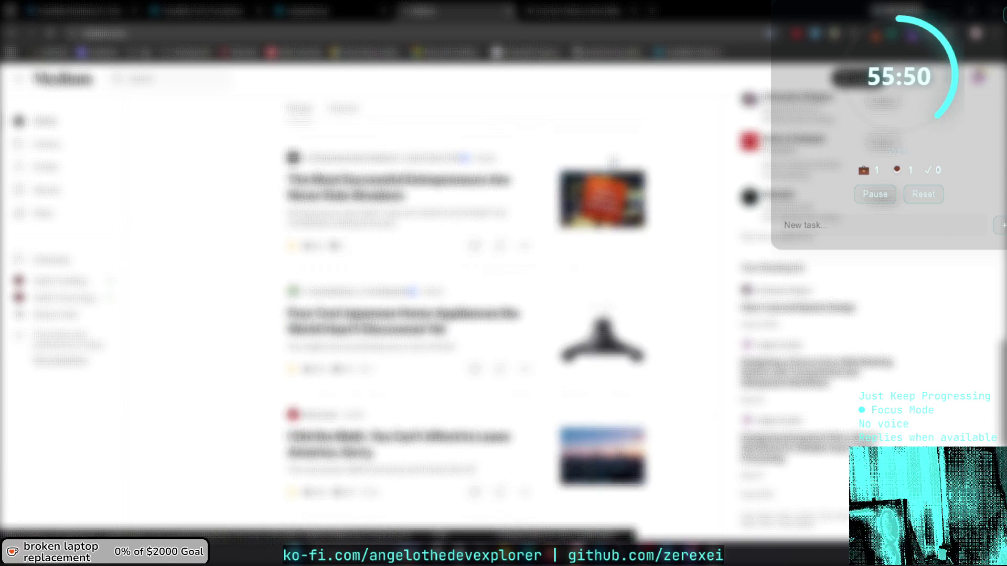
pyautogui.rightClick(485, 178)
pyautogui.click(498, 184)
# Scroll a little further and open a second feed article in a new tab.
pyautogui.scroll(-1, 506, 190)
pyautogui.scroll(-2, 506, 189)
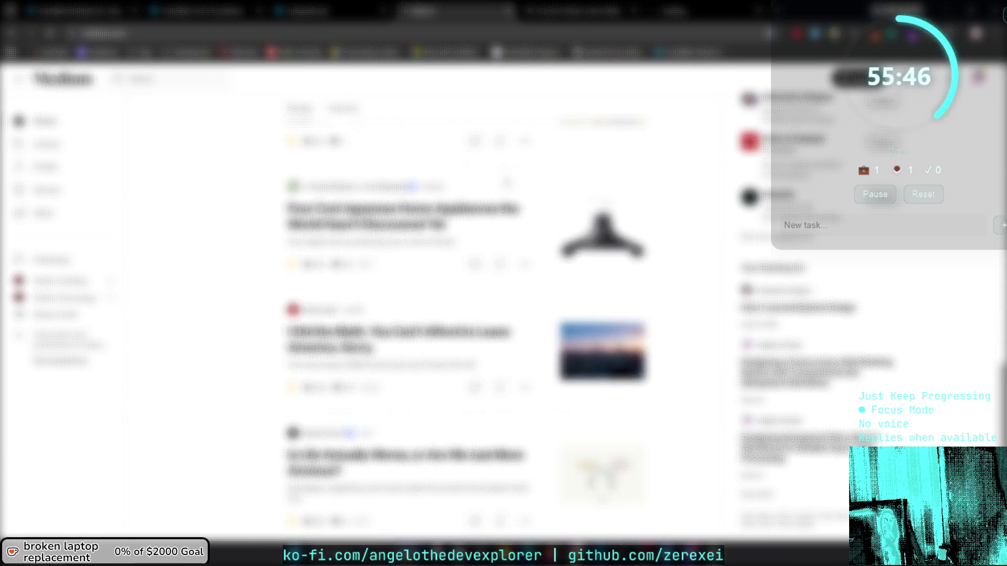
pyautogui.scroll(-2, 507, 177)
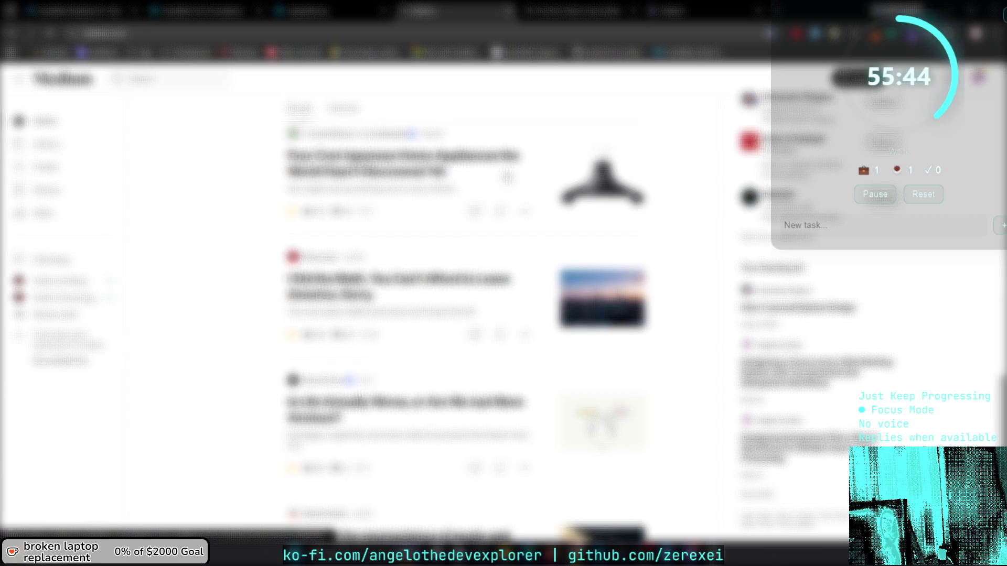
pyautogui.scroll(-3, 507, 177)
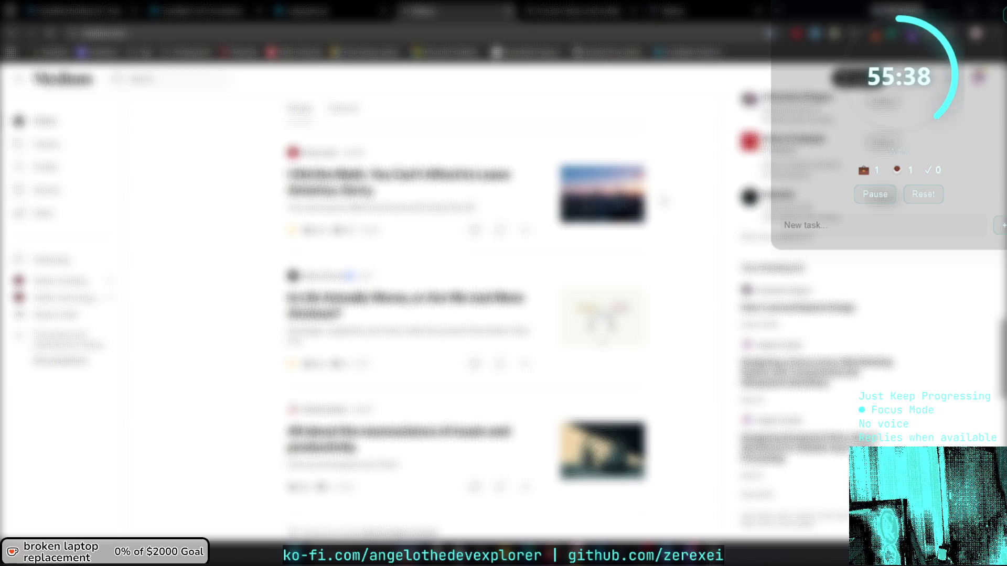
pyautogui.scroll(-1, 663, 200)
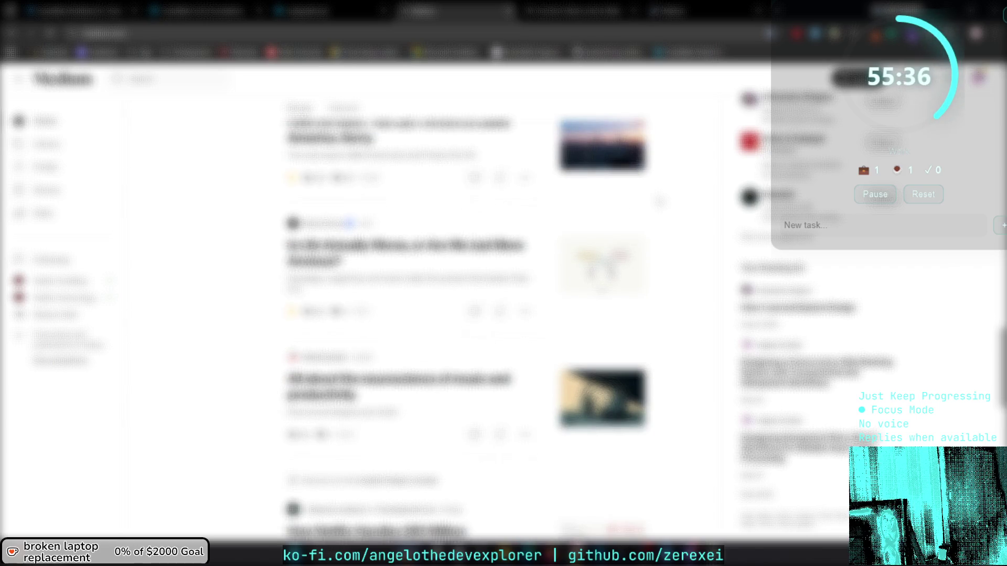
pyautogui.rightClick(498, 245)
pyautogui.click(516, 260)
# Keep scrolling the feed and open a third article in a new tab.
pyautogui.scroll(-6, 515, 261)
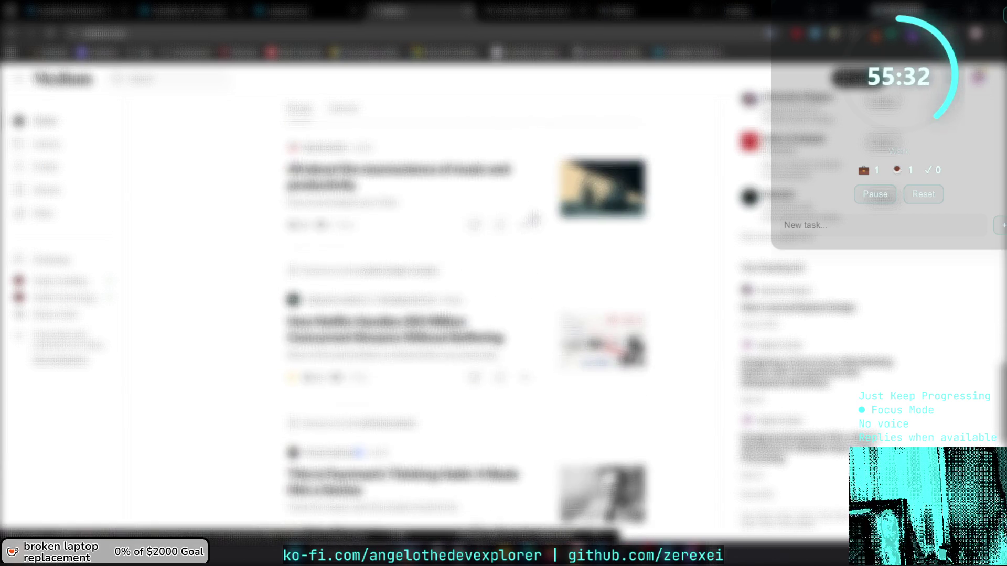
pyautogui.scroll(-5, 409, 315)
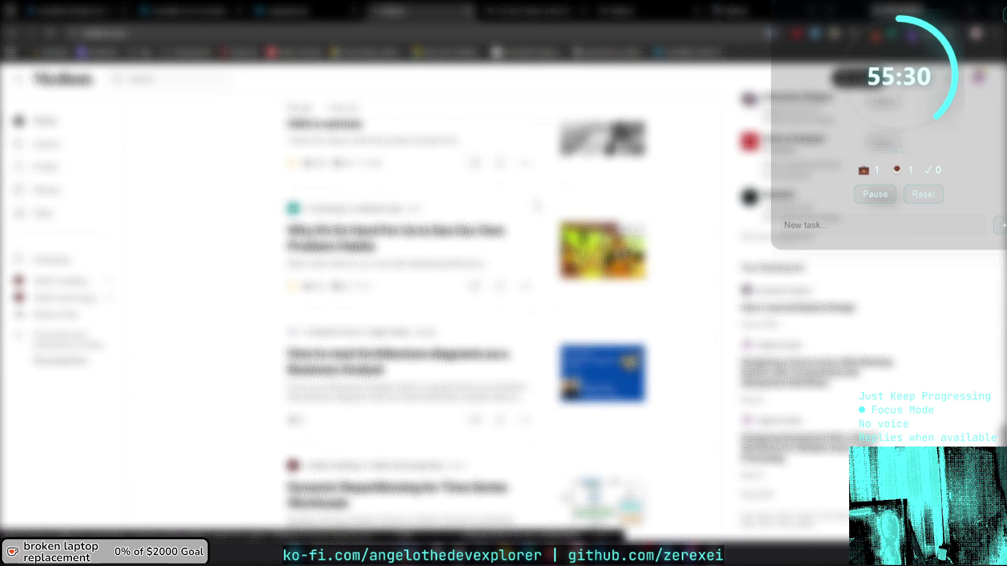
pyautogui.scroll(-1, 535, 194)
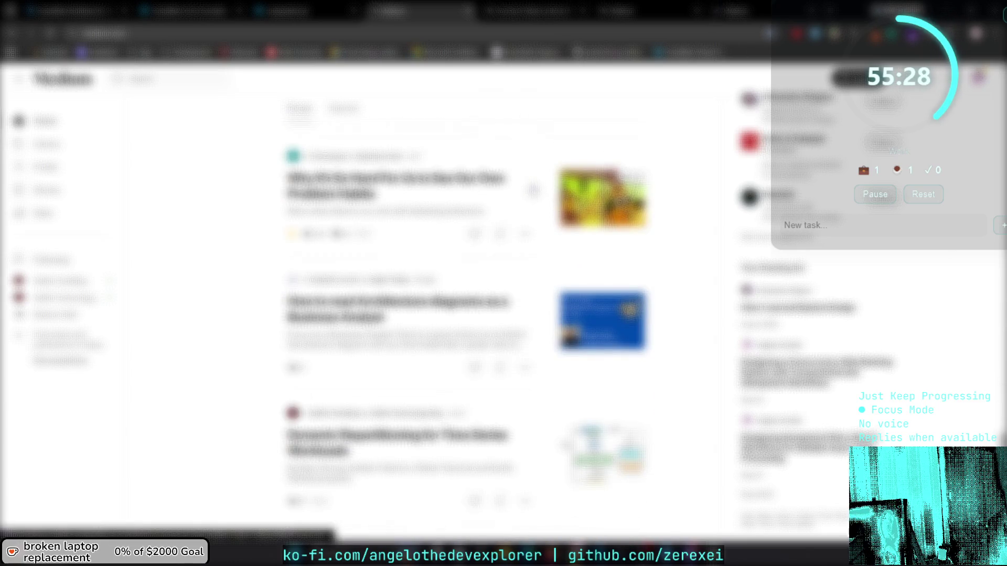
pyautogui.scroll(-1, 534, 188)
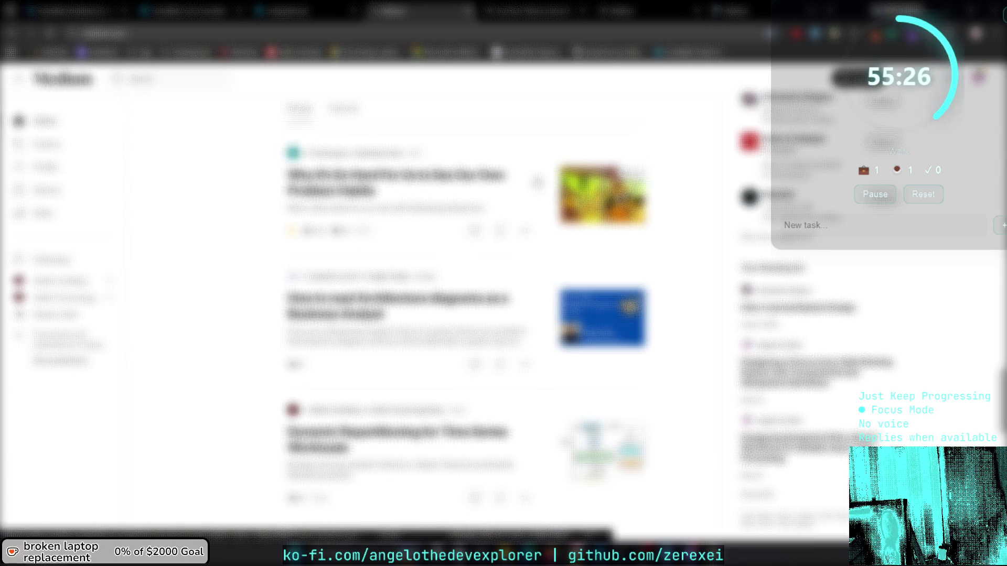
pyautogui.scroll(-1, 539, 180)
pyautogui.scroll(-1, 540, 176)
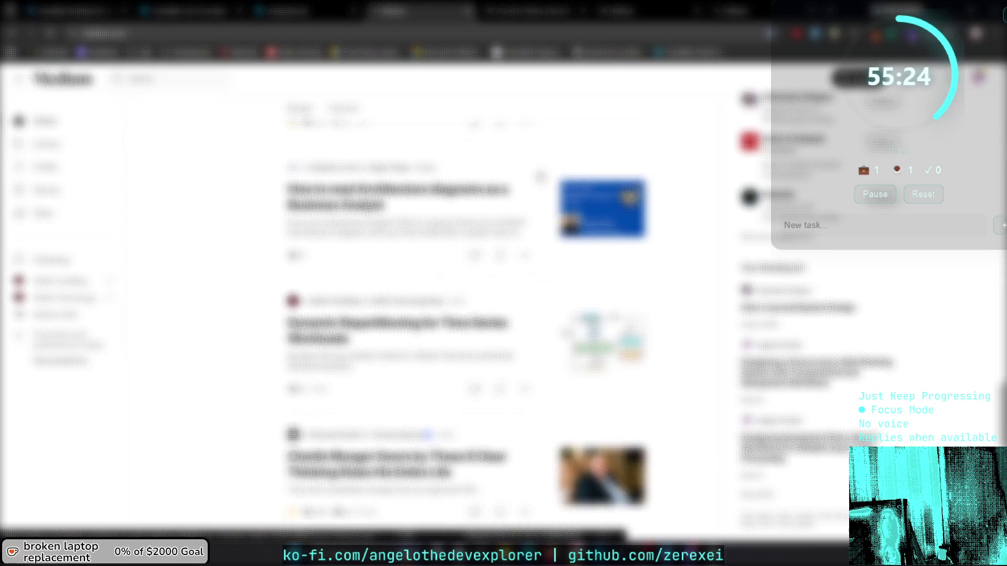
pyautogui.scroll(-1, 540, 176)
pyautogui.scroll(-1, 540, 176)
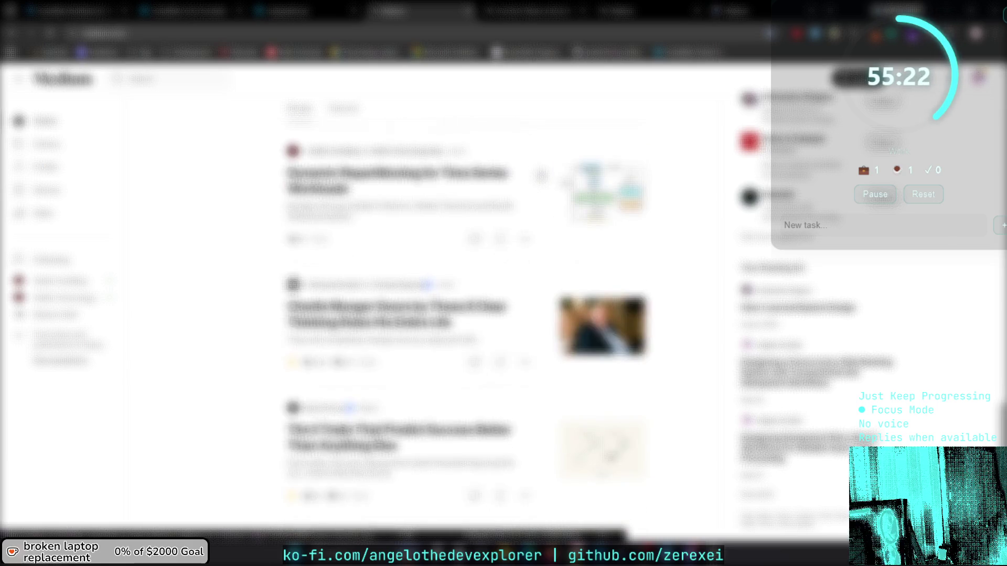
pyautogui.scroll(-4, 540, 176)
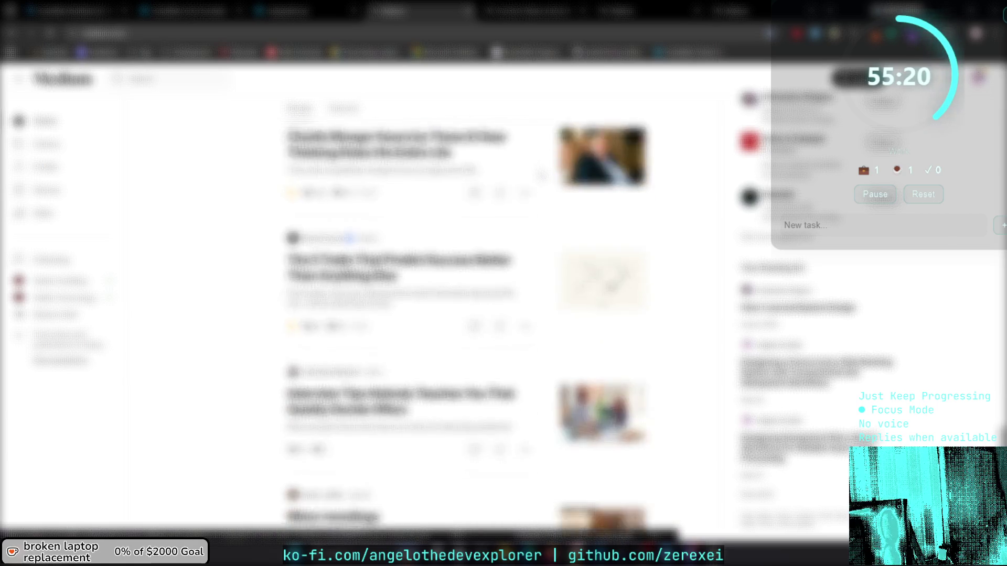
pyautogui.scroll(-1, 540, 176)
pyautogui.scroll(-1, 540, 176)
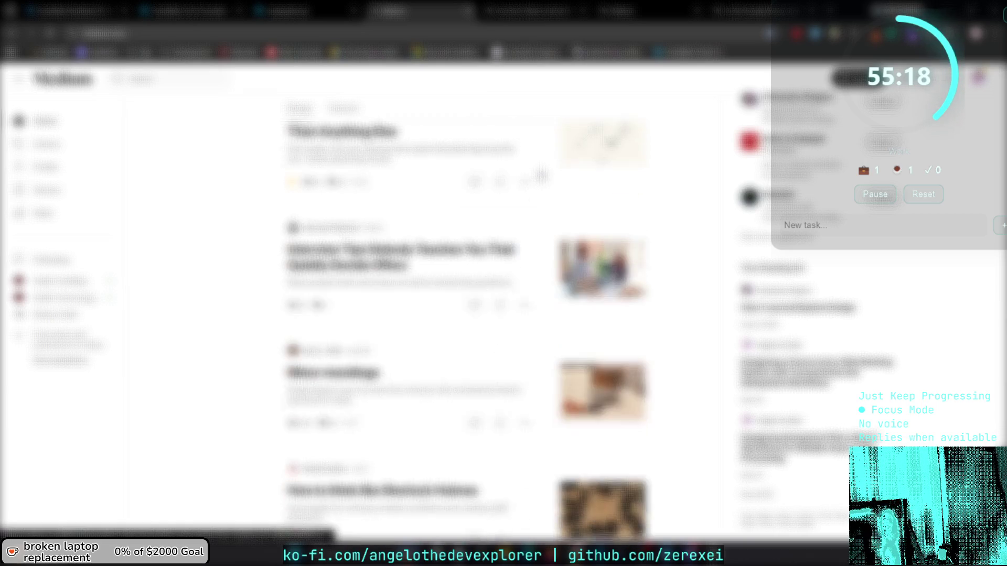
pyautogui.scroll(-1, 540, 177)
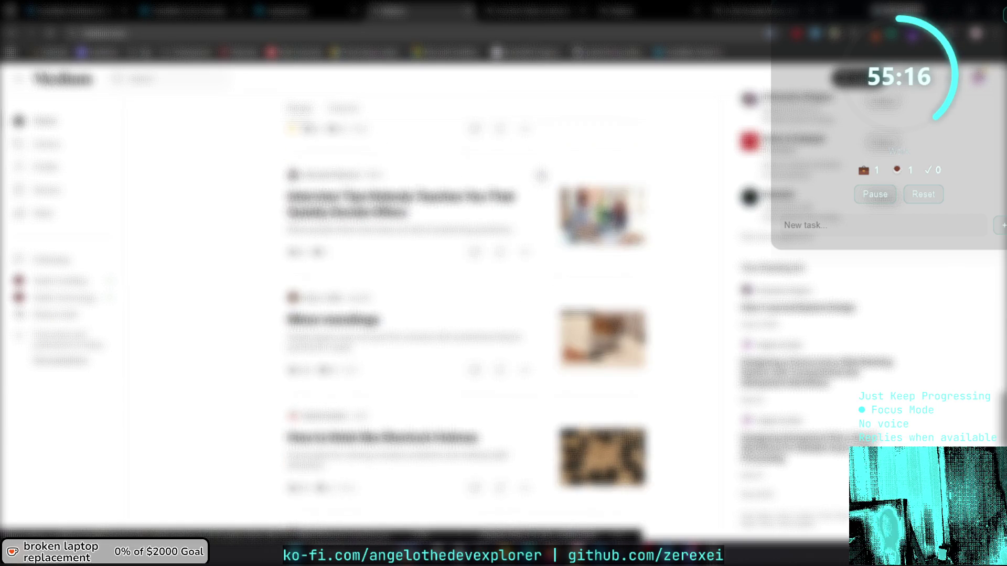
pyautogui.rightClick(471, 202)
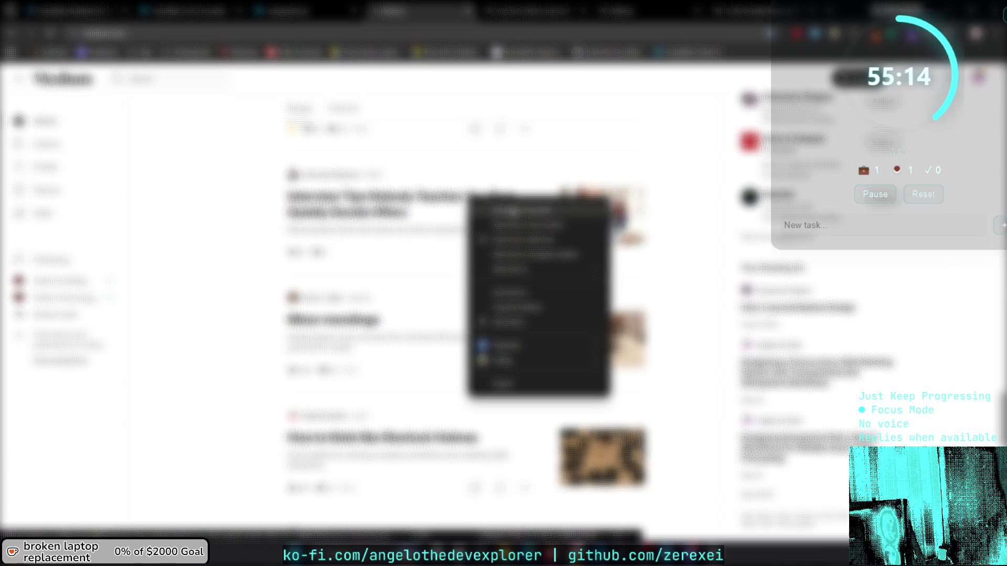
pyautogui.click(512, 210)
# Scroll much further down the feed and open another post in a new tab.
pyautogui.scroll(-2, 513, 187)
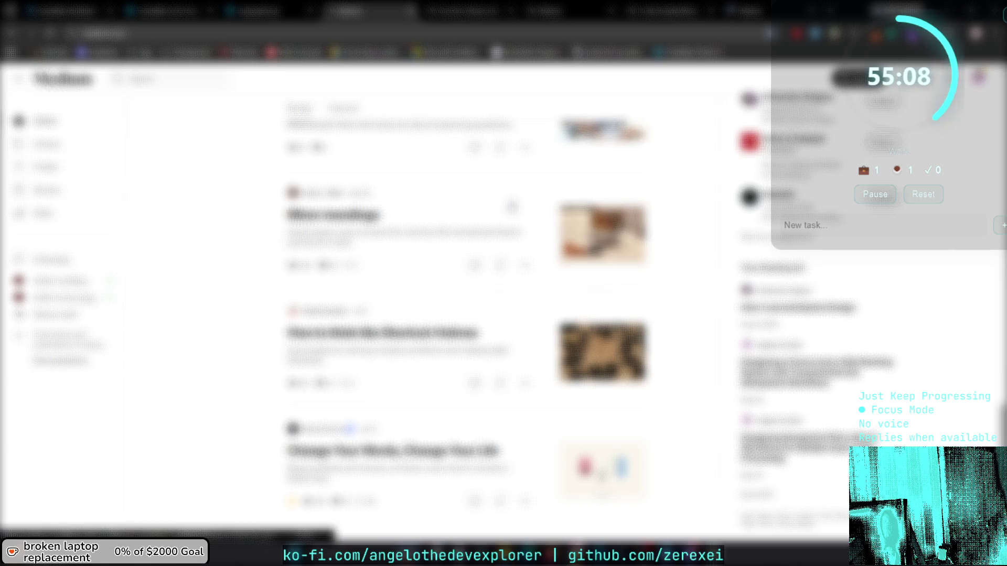
pyautogui.scroll(-1, 516, 204)
pyautogui.scroll(-1, 516, 203)
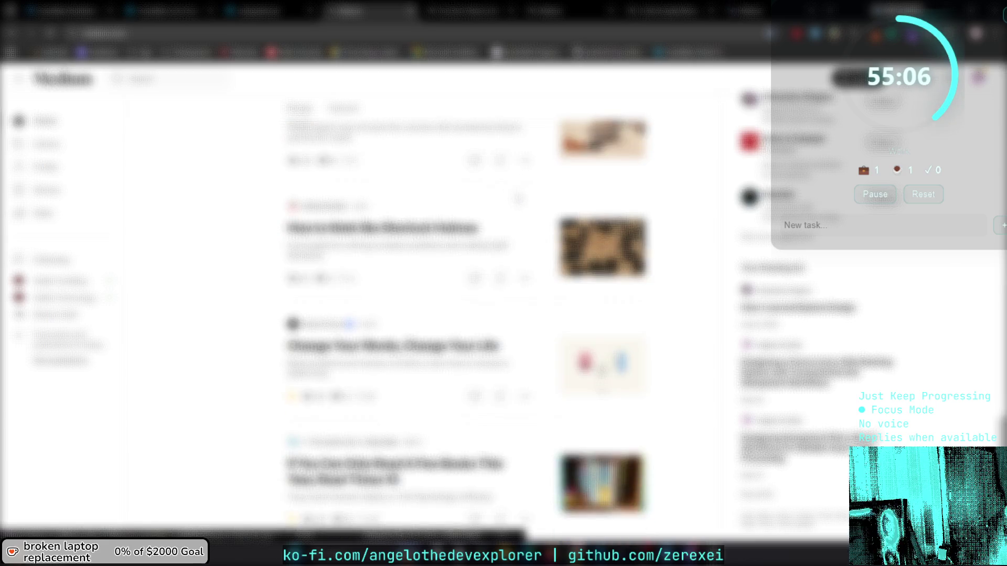
pyautogui.scroll(-4, 518, 198)
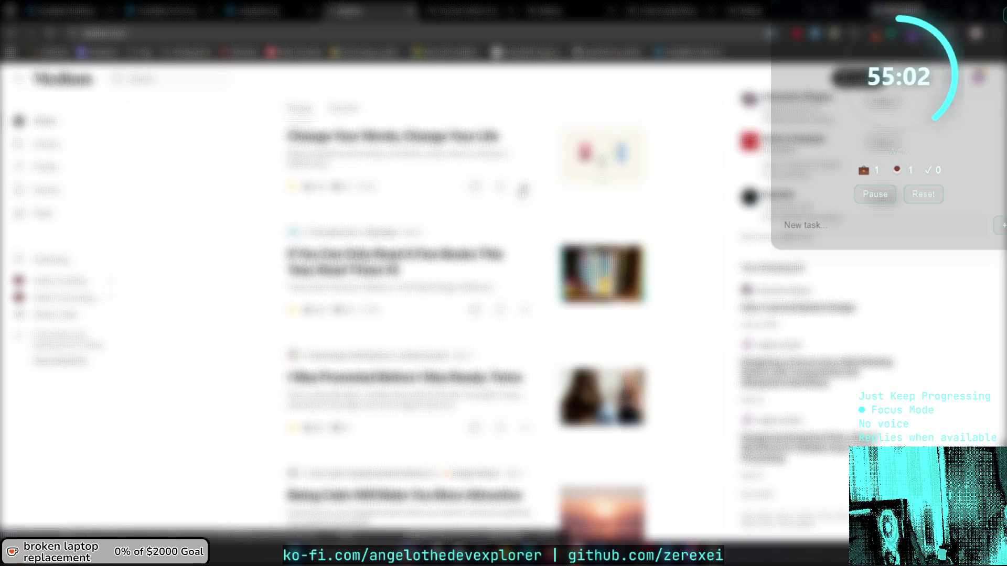
pyautogui.scroll(-1, 522, 190)
pyautogui.scroll(-1, 520, 193)
pyautogui.scroll(-1, 521, 193)
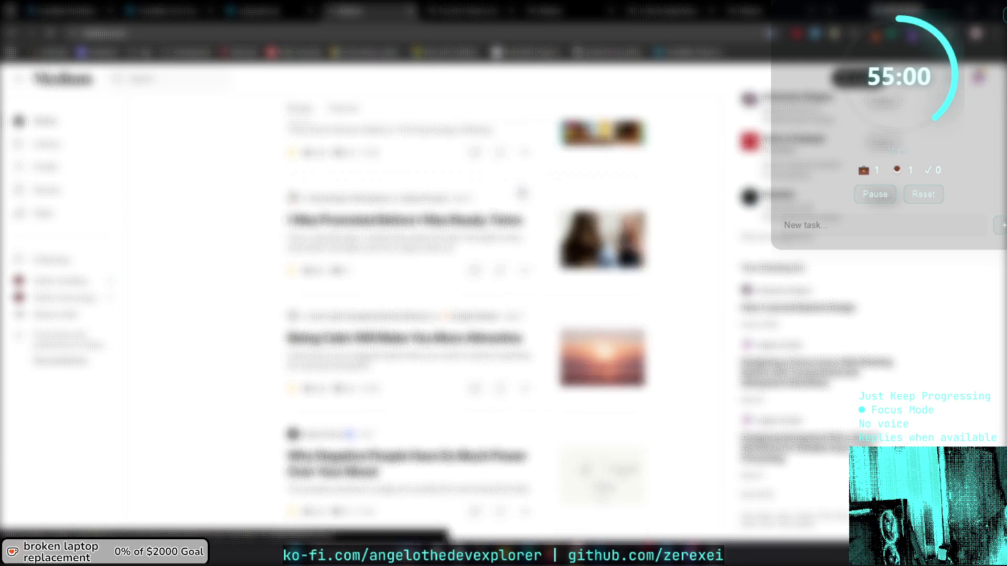
pyautogui.scroll(-1, 521, 191)
pyautogui.scroll(-1, 522, 192)
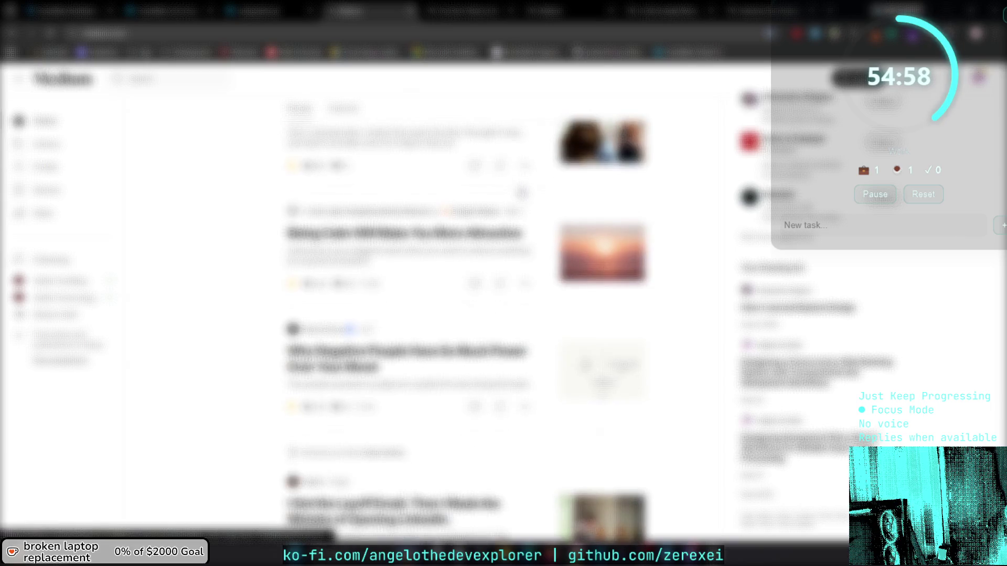
pyautogui.scroll(-1, 523, 192)
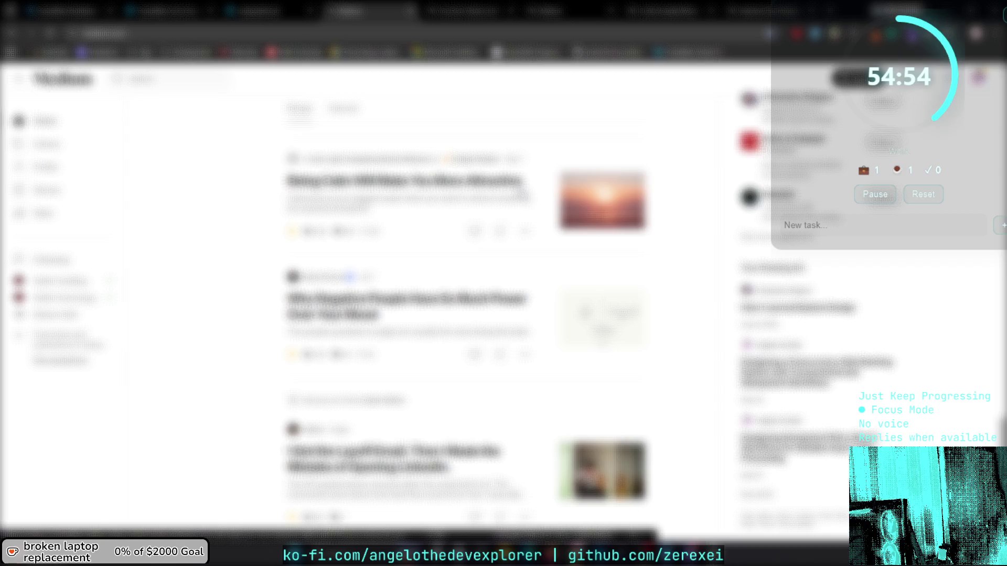
pyautogui.scroll(-2, 407, 315)
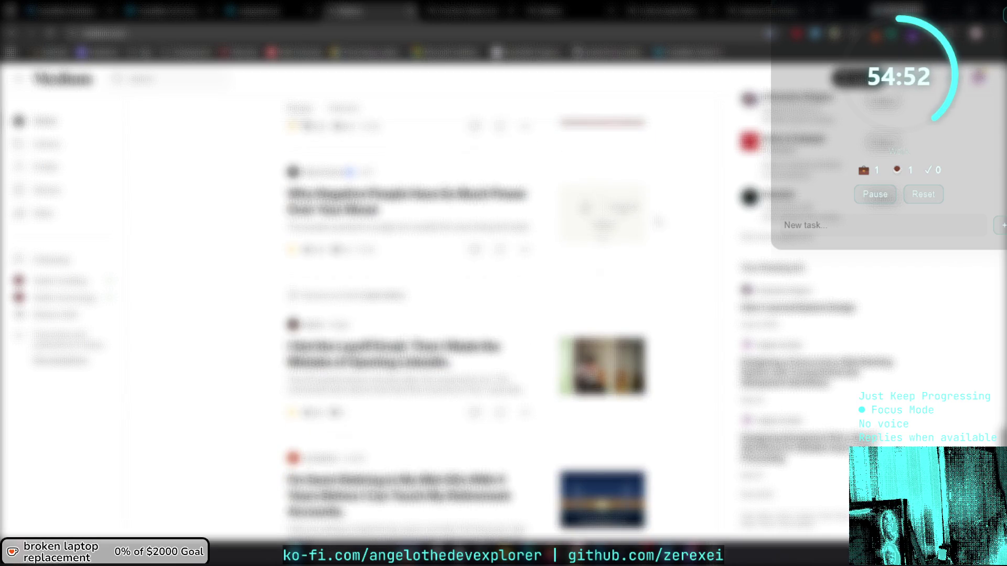
pyautogui.scroll(-1, 407, 283)
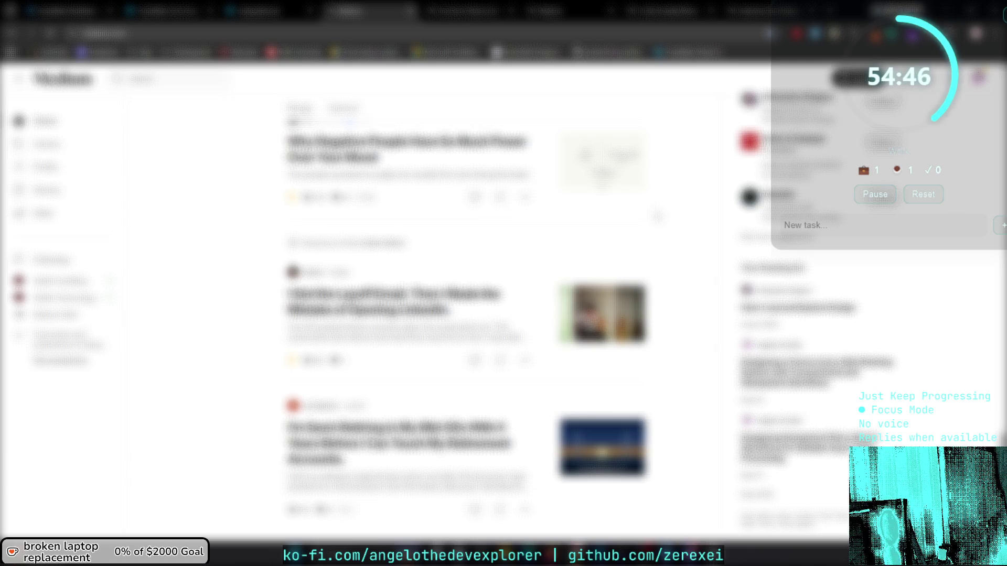
pyautogui.scroll(-7, 466, 331)
pyautogui.scroll(-3, 467, 315)
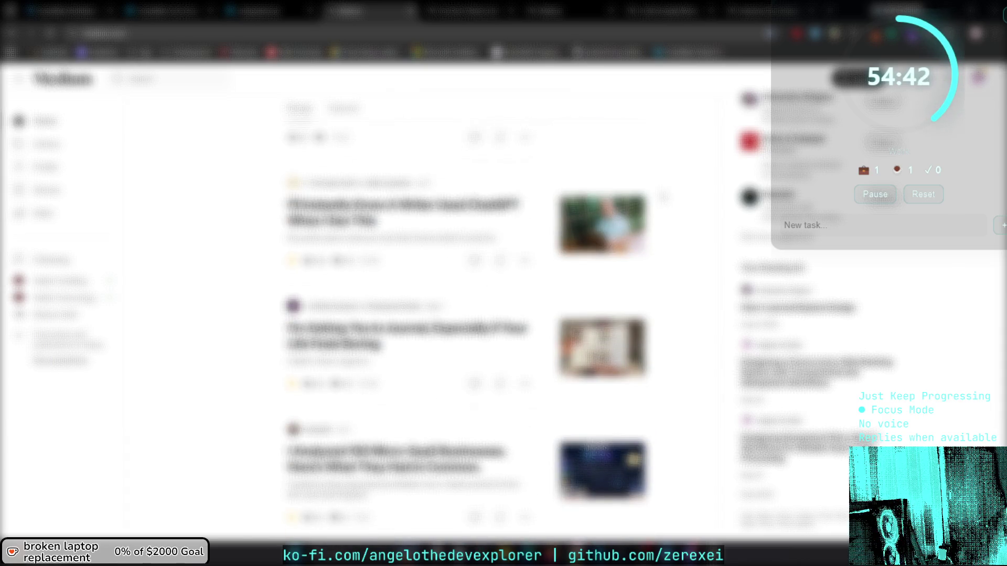
pyautogui.scroll(-5, 467, 330)
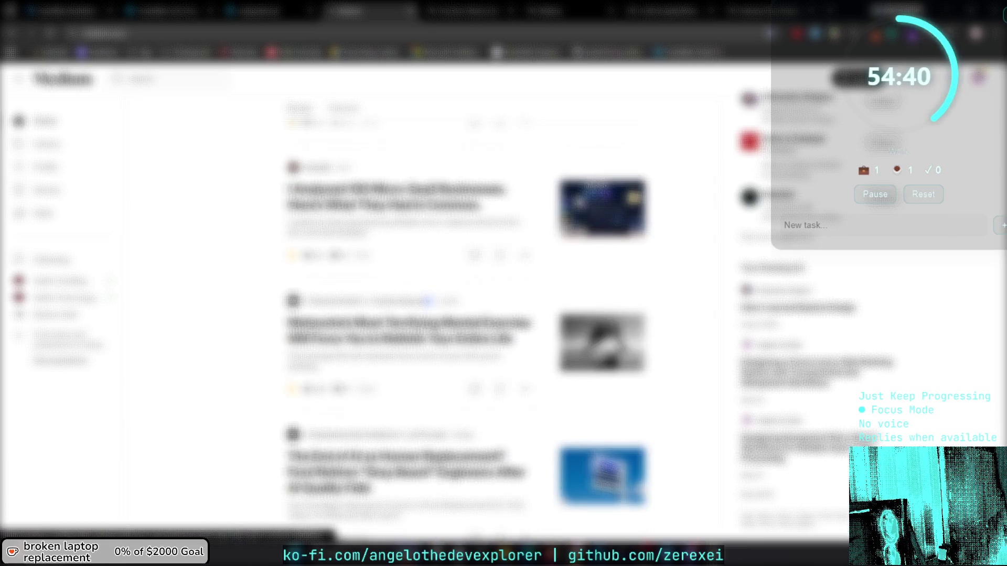
pyautogui.scroll(-2, 579, 199)
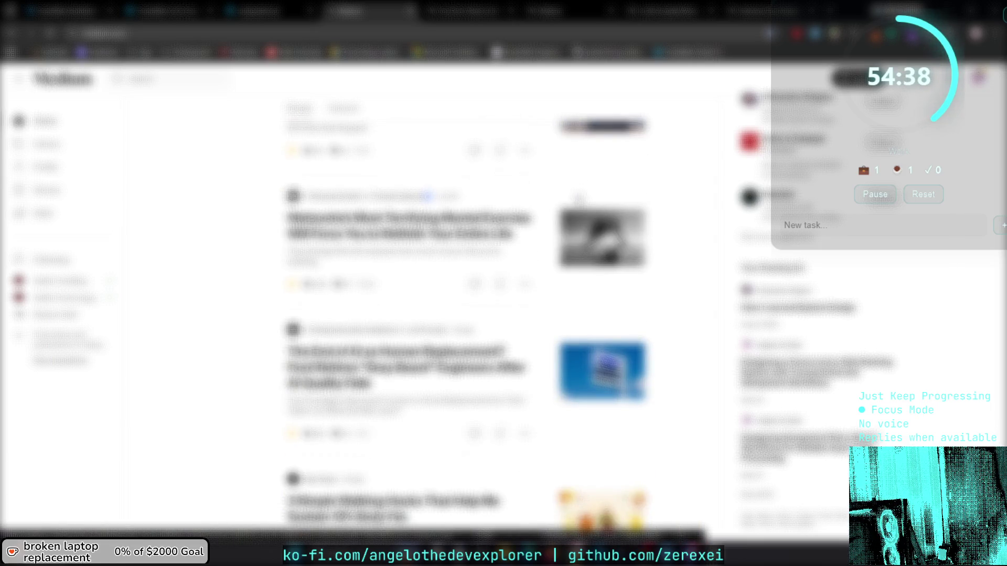
pyautogui.scroll(-1, 579, 199)
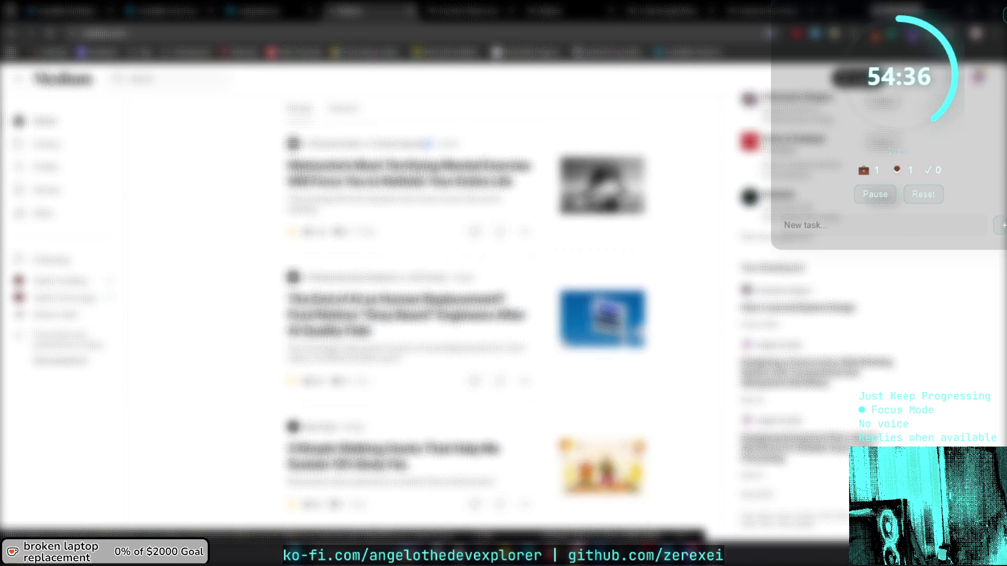
pyautogui.scroll(-1, 578, 199)
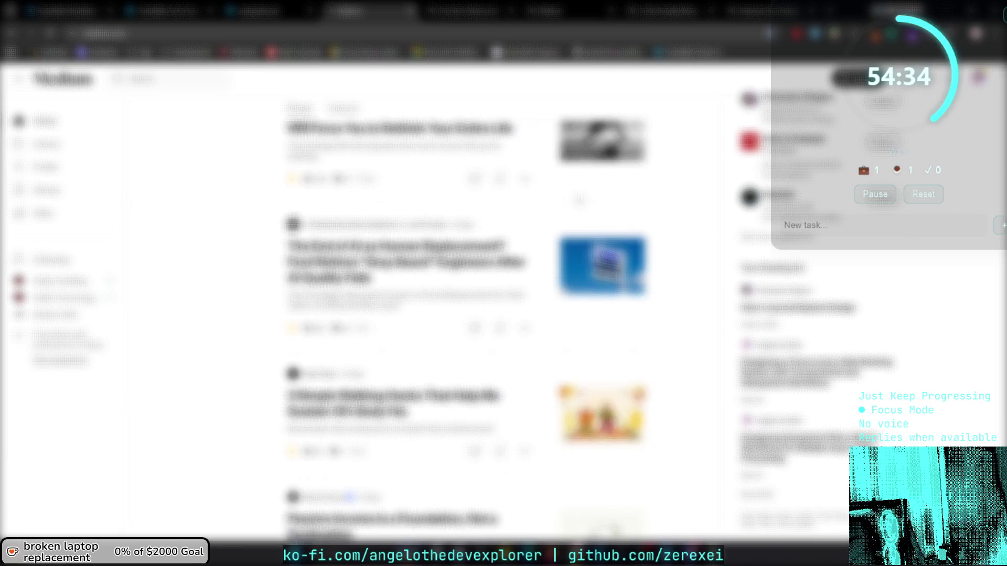
pyautogui.scroll(-1, 578, 199)
pyautogui.scroll(-3, 579, 199)
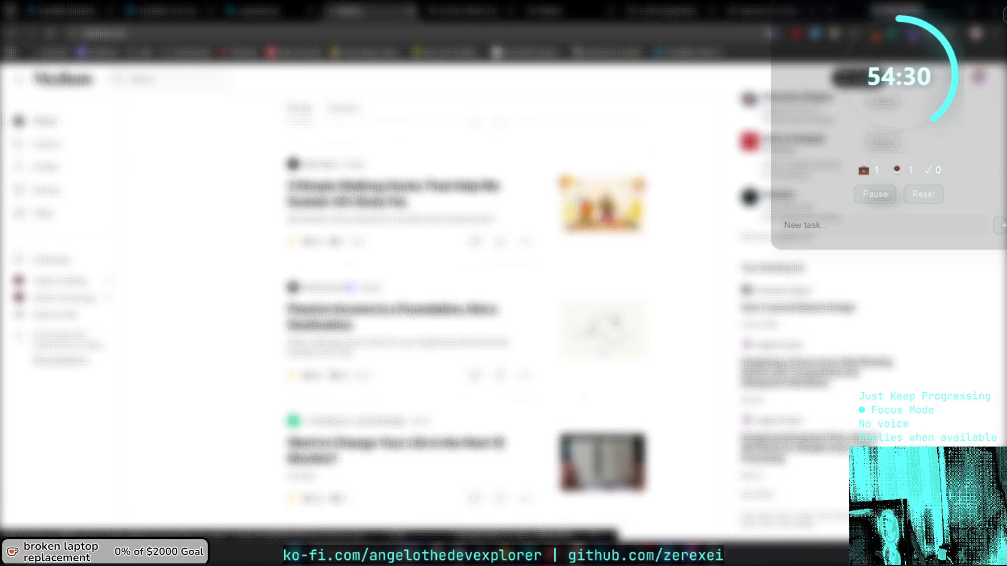
pyautogui.scroll(-1, 578, 199)
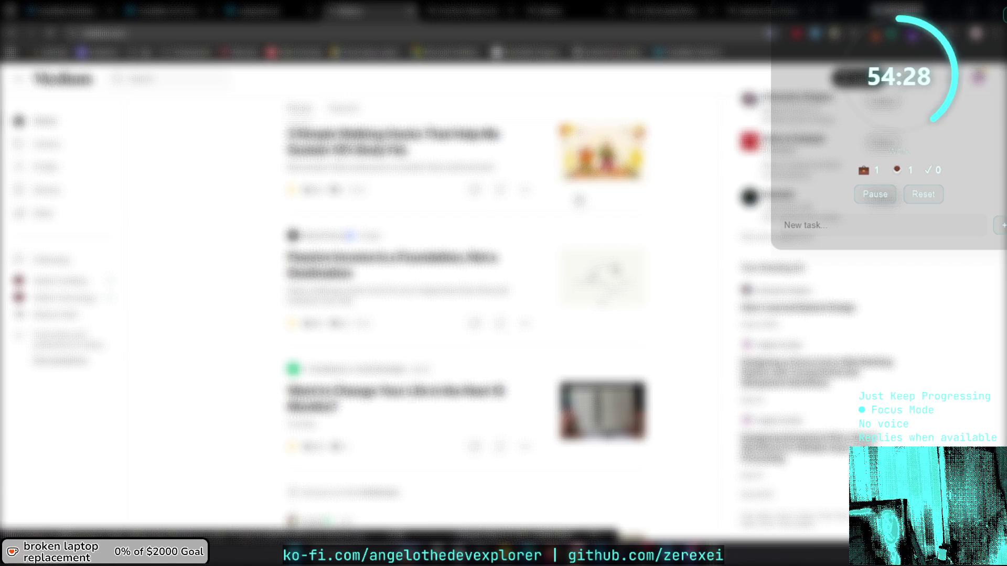
pyautogui.scroll(-1, 578, 199)
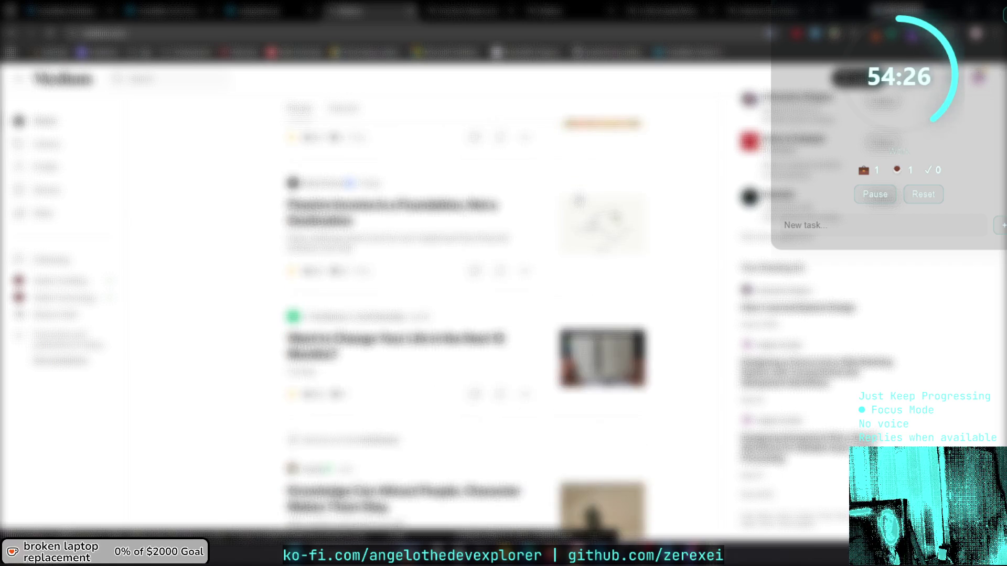
pyautogui.scroll(-1, 578, 199)
pyautogui.rightClick(440, 150)
pyautogui.click(475, 170)
# Switch to the newly opened article, skim it, then return to the code editor.
pyautogui.scroll(-3, 475, 169)
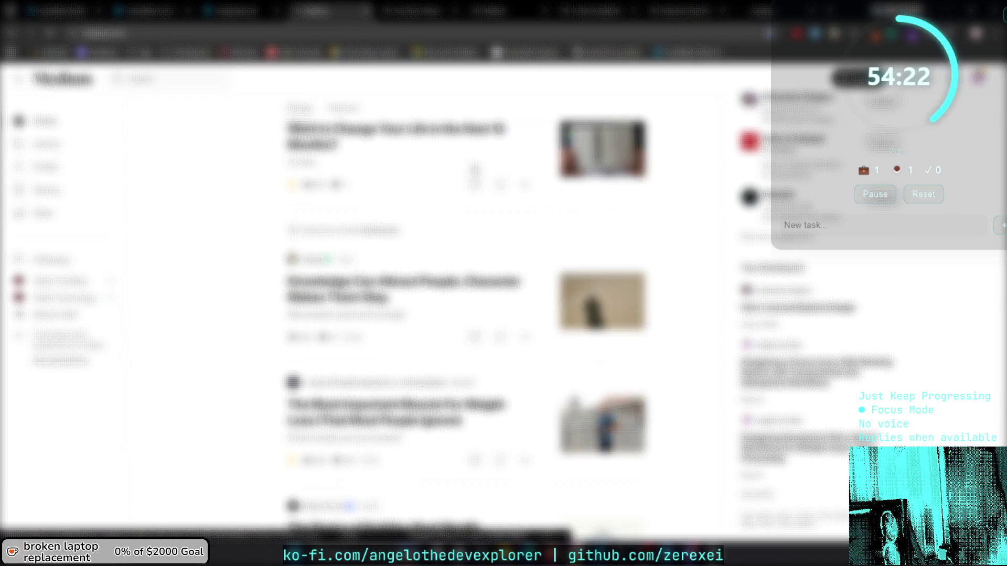
pyautogui.scroll(-5, 475, 170)
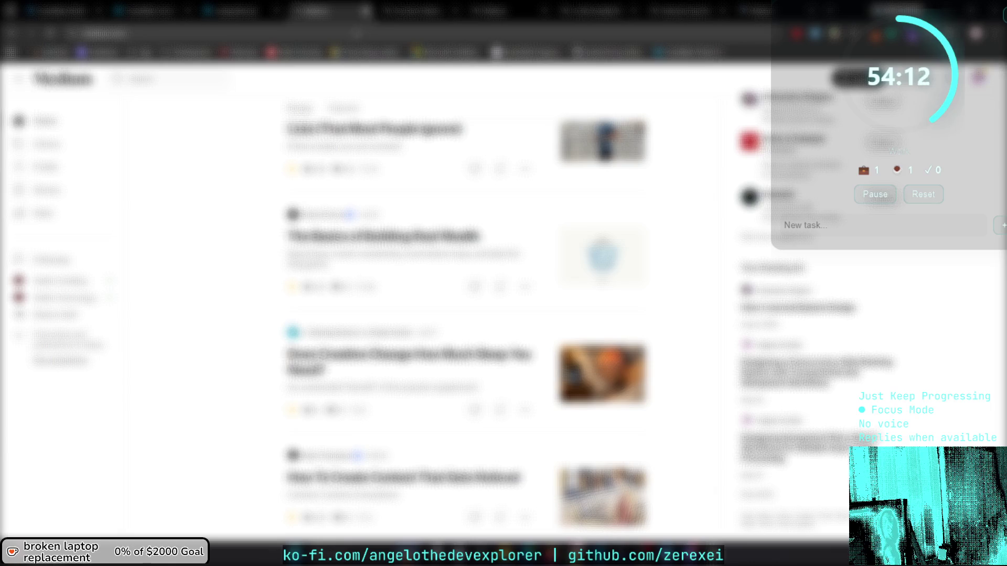
pyautogui.click(325, 11)
pyautogui.scroll(-8, 554, 209)
pyautogui.scroll(-2, 555, 209)
pyautogui.click(257, 13)
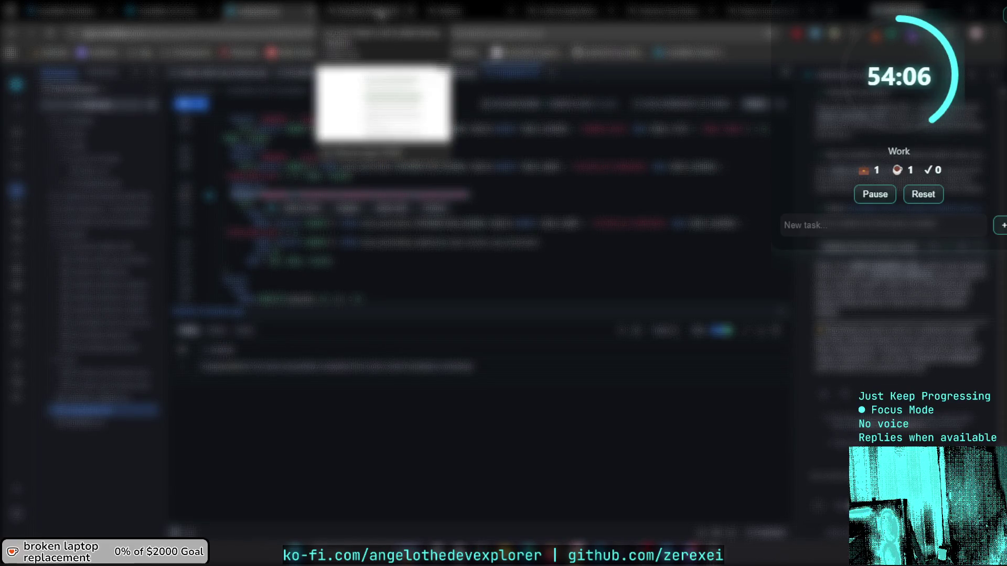
# Switch to the tab with the Medium article 'Passive Income is a Foundation, Not a Destination'.
pyautogui.click(383, 12)
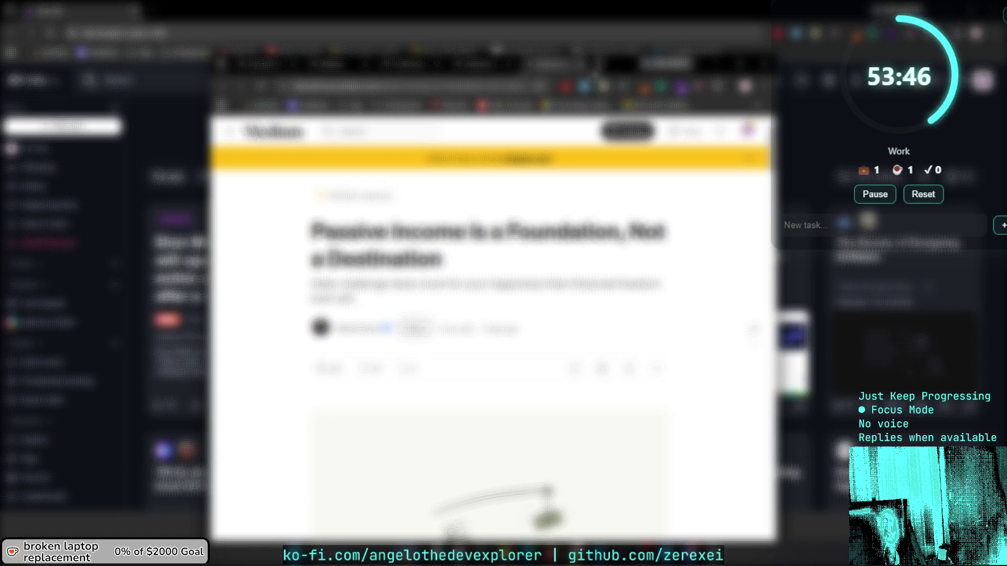
# Move the Medium article window onto workspace 2 and bring full-screen VS Code back.
pyautogui.hotkey('alt', 'Tab')
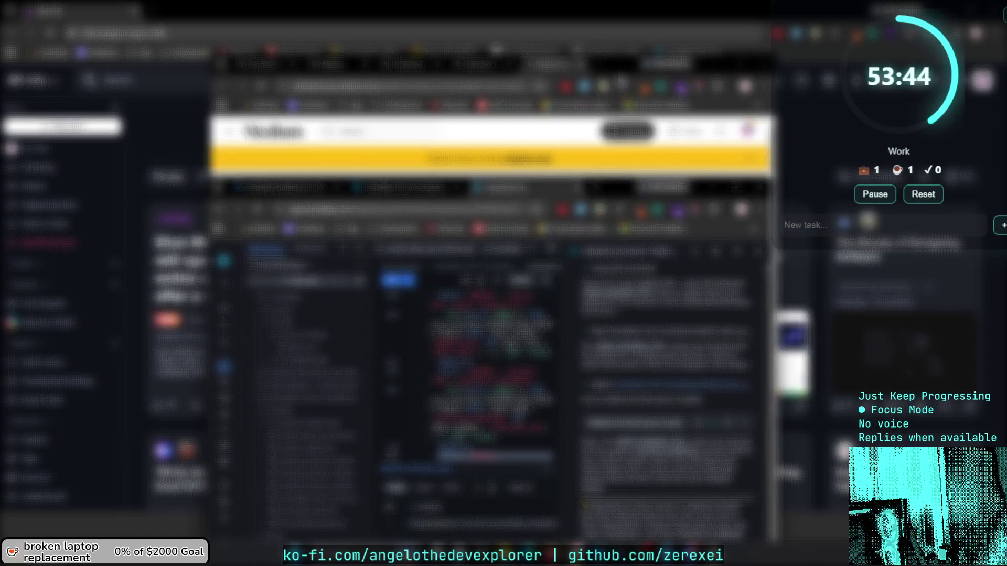
pyautogui.press('super')
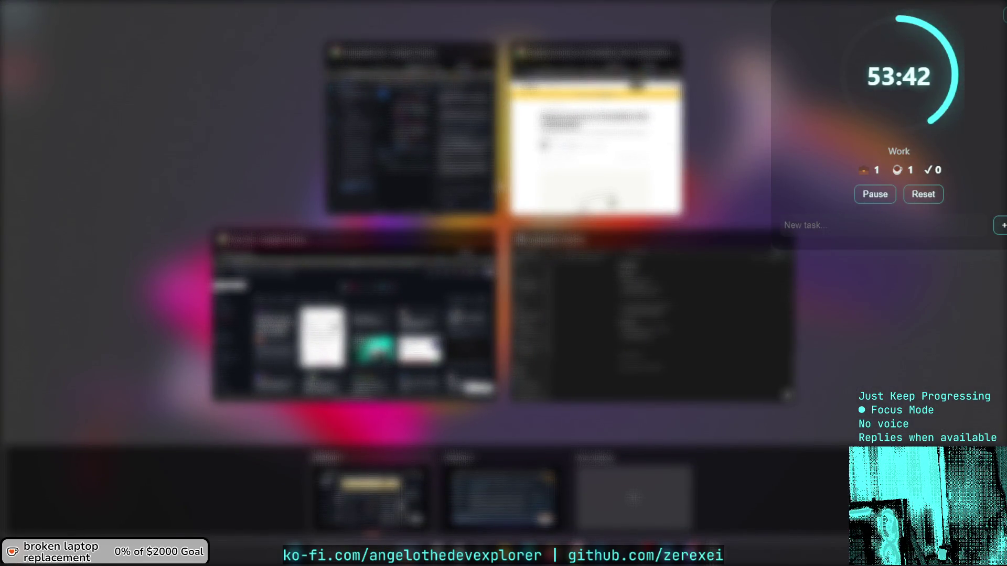
pyautogui.moveTo(595, 147)
pyautogui.mouseDown()
pyautogui.moveTo(485, 501)
pyautogui.moveTo(501, 499)
pyautogui.mouseUp()
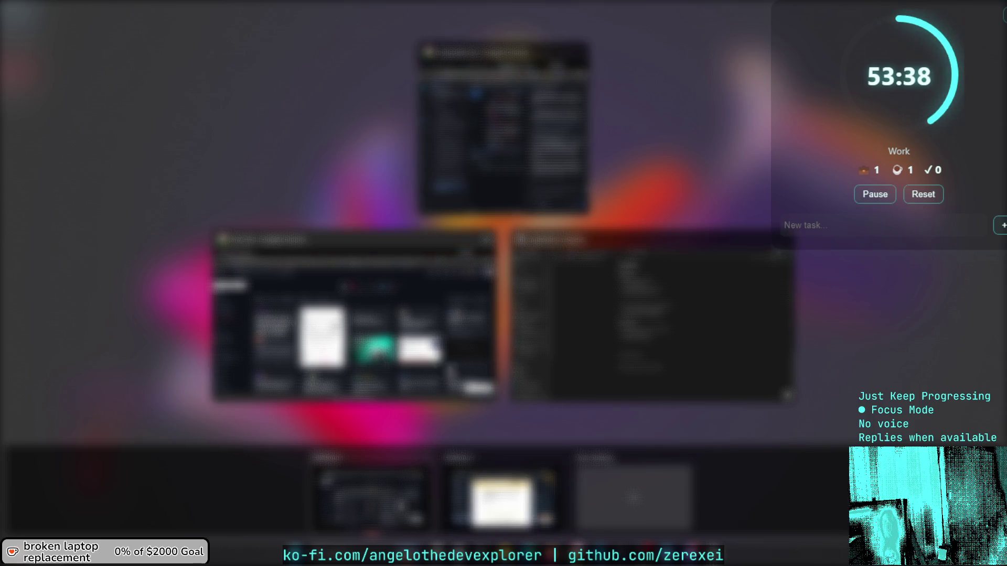
pyautogui.click(504, 131)
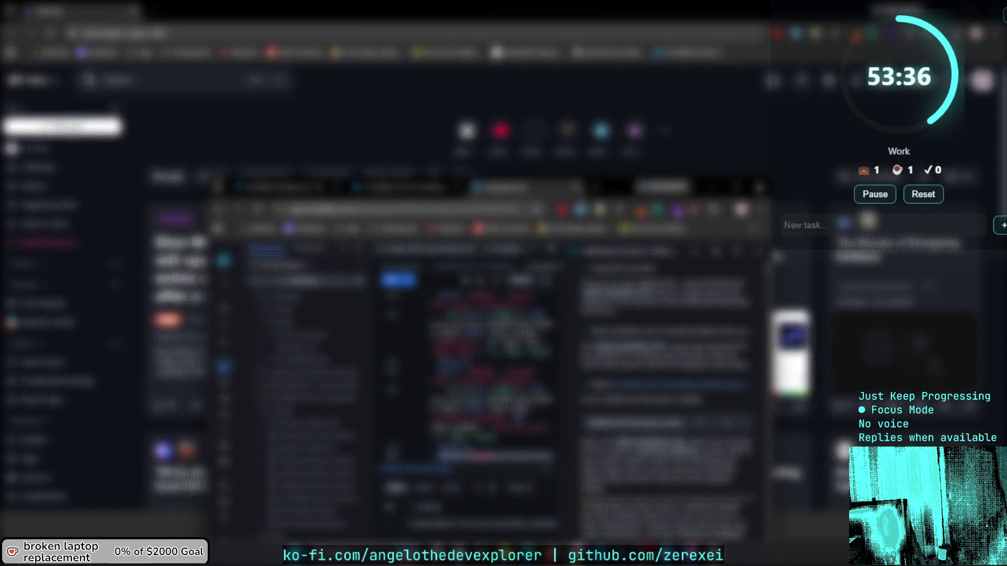
pyautogui.hotkey('alt', 'Tab')
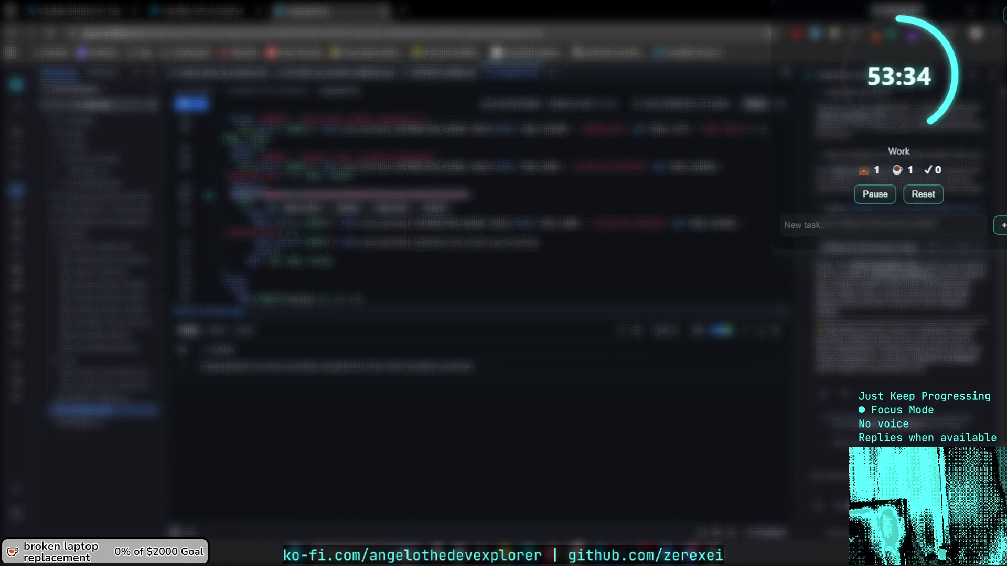
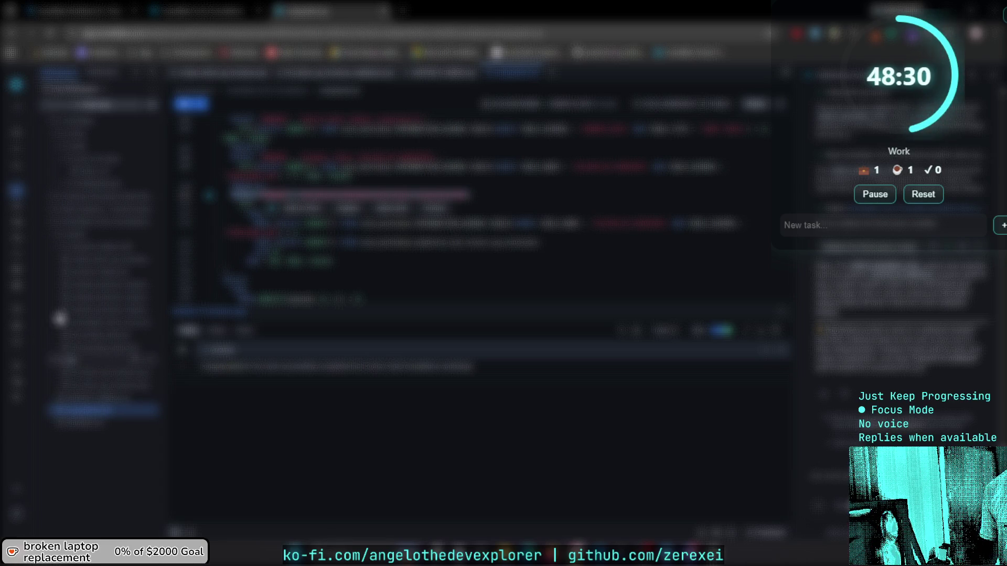
# Collapse the nested and top-level project folders in the Explorer, then switch to the quickstart guide tab.
pyautogui.click(55, 244)
pyautogui.click(54, 243)
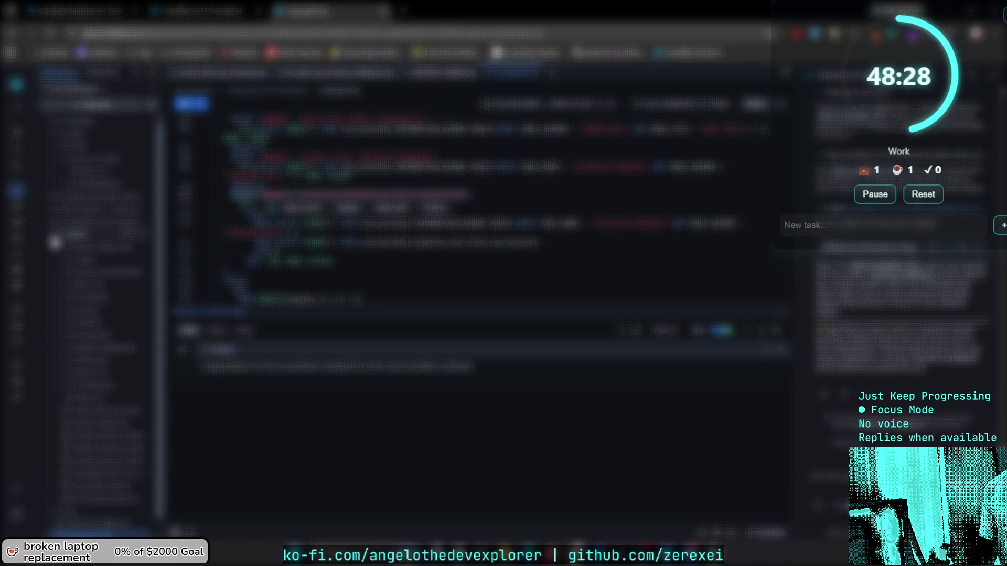
pyautogui.click(55, 242)
pyautogui.click(79, 272)
pyautogui.click(54, 223)
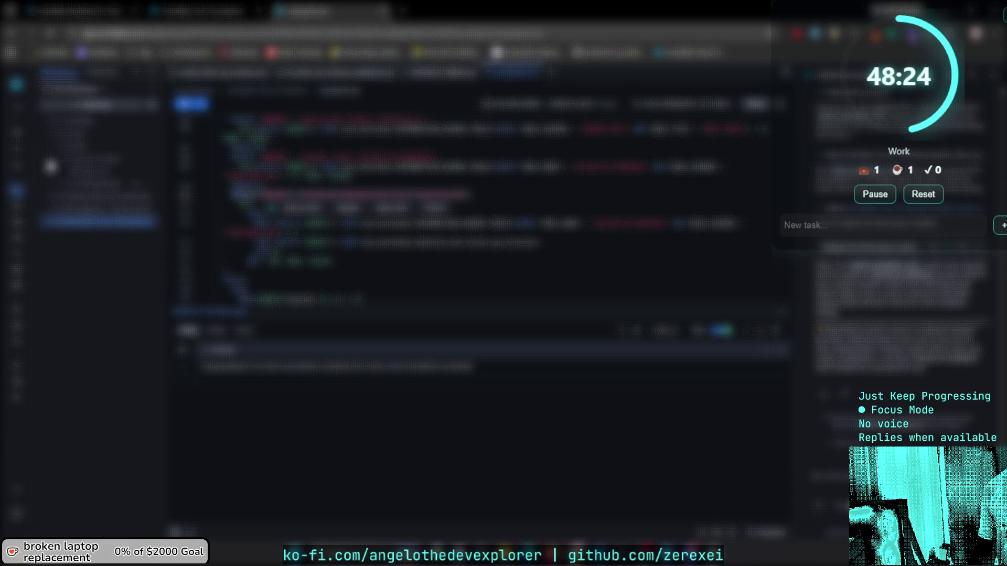
pyautogui.click(55, 156)
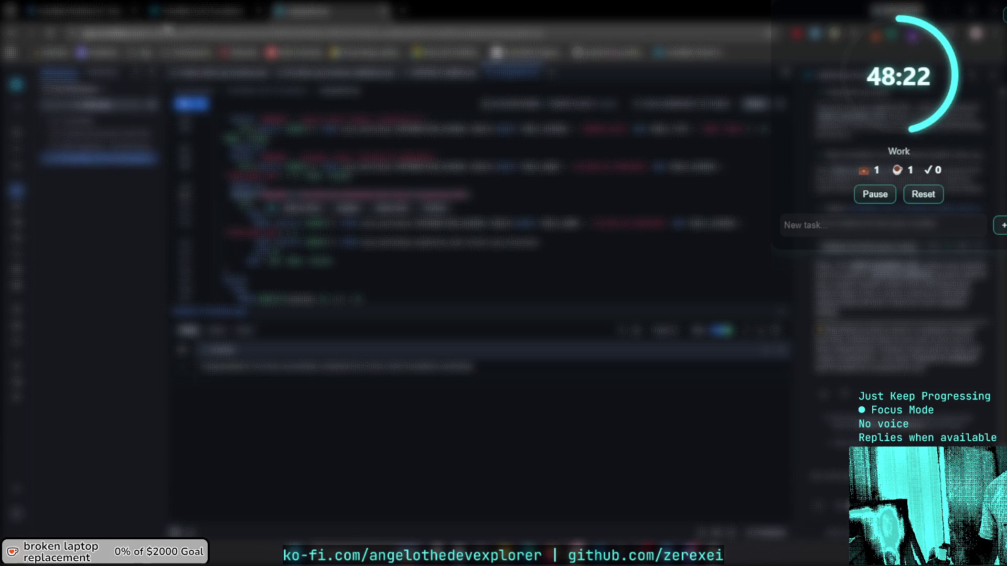
pyautogui.click(309, 11)
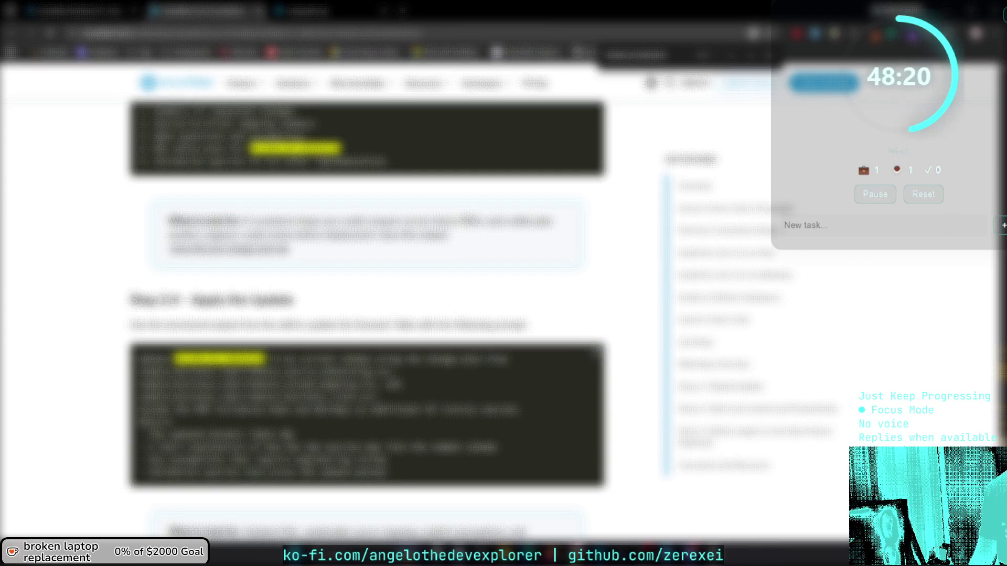
# Close the current tab and open the APAC Virtual — Day 2 page in the lab guide app.
pyautogui.hotkey('ctrl', 'w')
pyautogui.click(104, 22)
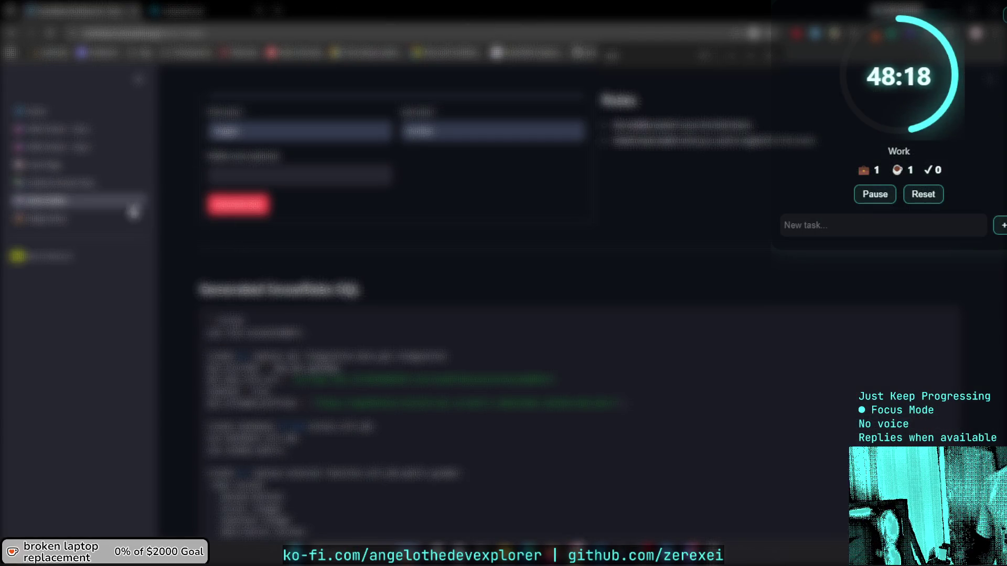
pyautogui.click(114, 140)
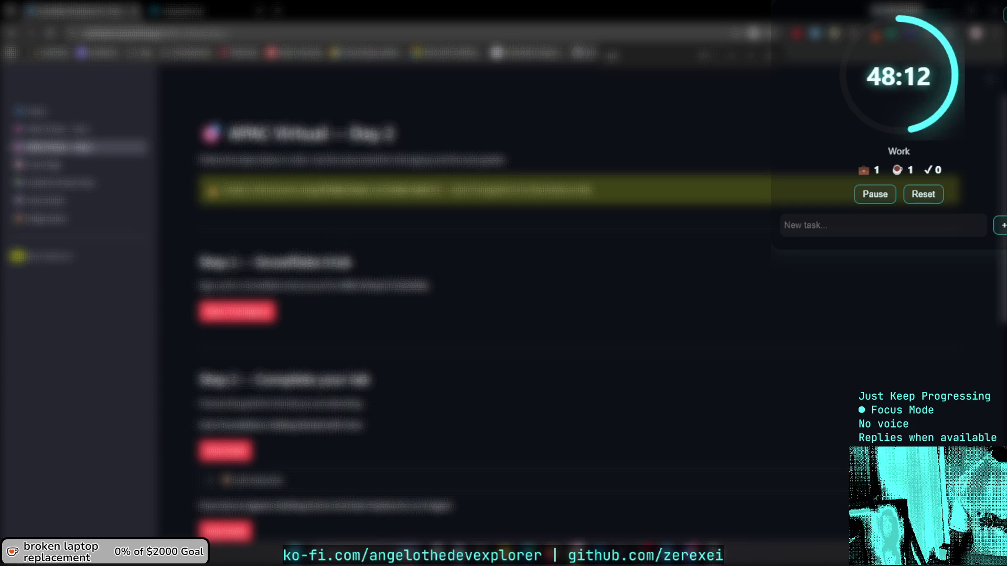
# Scroll to Step 2 and launch the From Zero to Agents lab guide in a new tab.
pyautogui.scroll(-4, 381, 310)
pyautogui.scroll(-1, 378, 285)
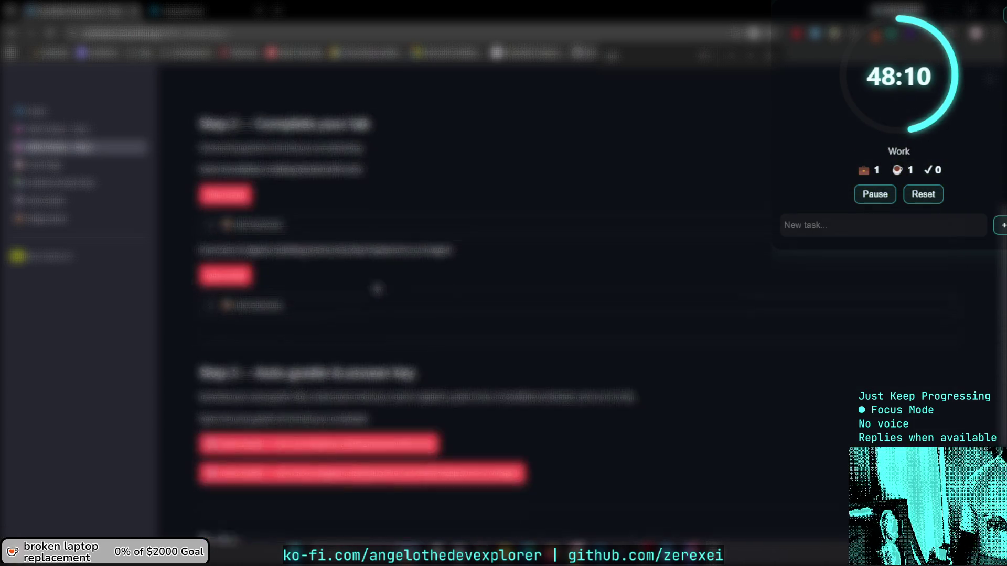
pyautogui.scroll(2, 236, 268)
pyautogui.scroll(-2, 236, 315)
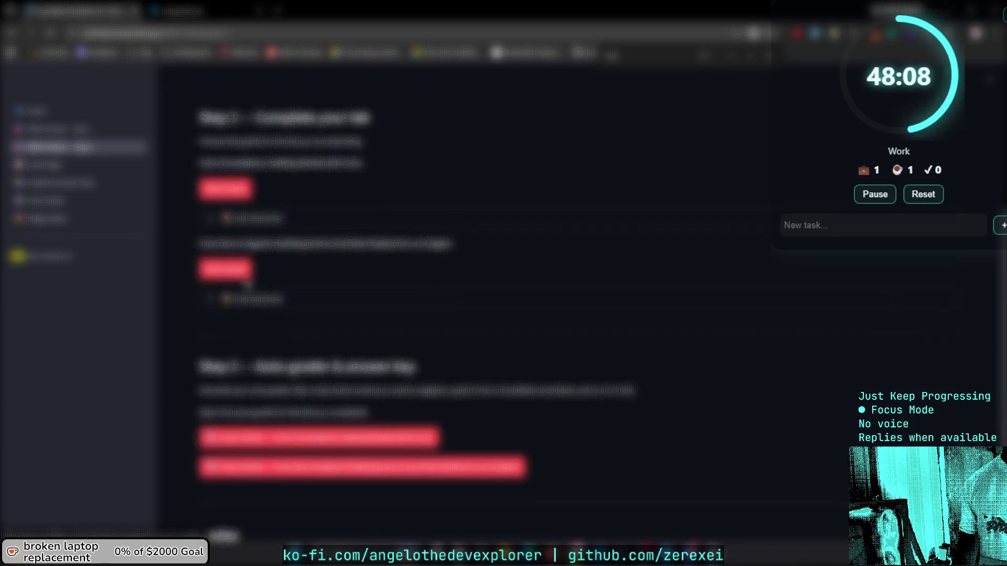
pyautogui.click(227, 266)
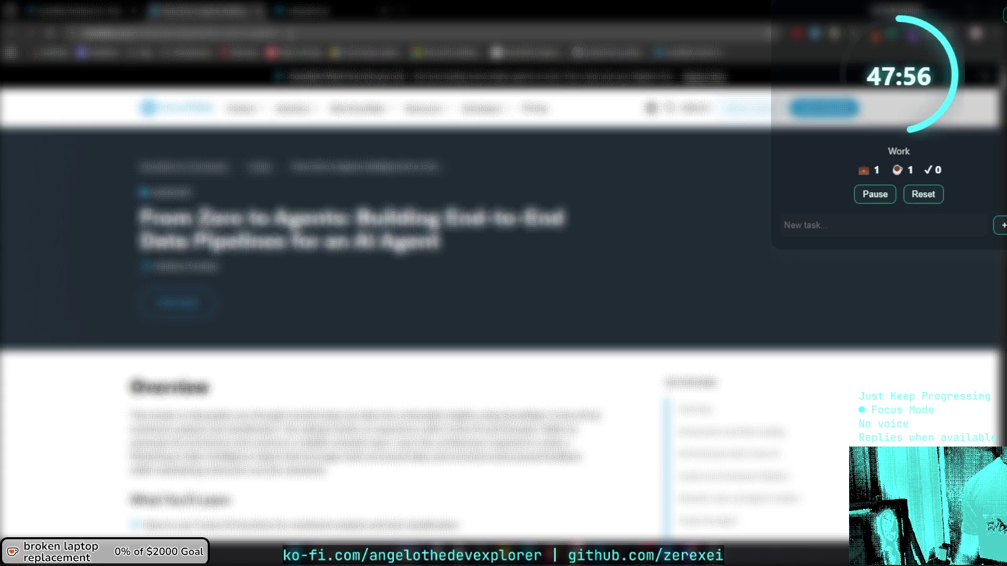
# Select the quickstart's web address and the 'From Zero to Agents' title text, then clear the selection.
pyautogui.click(184, 33)
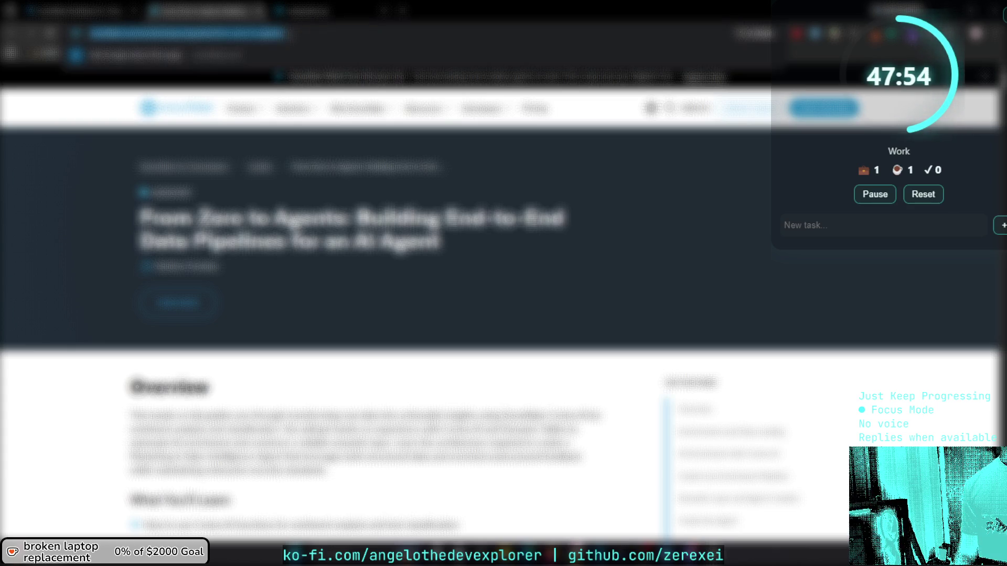
pyautogui.moveTo(139, 217)
pyautogui.mouseDown()
pyautogui.moveTo(344, 223)
pyautogui.moveTo(149, 217)
pyautogui.moveTo(139, 205)
pyautogui.mouseUp()
pyautogui.click(344, 223)
# Compare the lab guide app with the quickstart article, then return to the code editor tab.
pyautogui.click(92, 9)
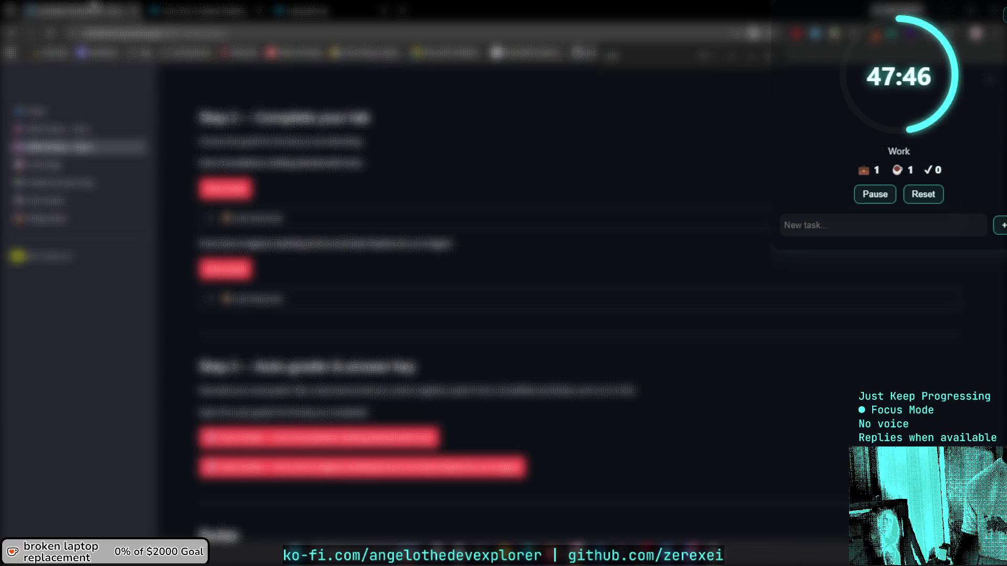
pyautogui.click(198, 8)
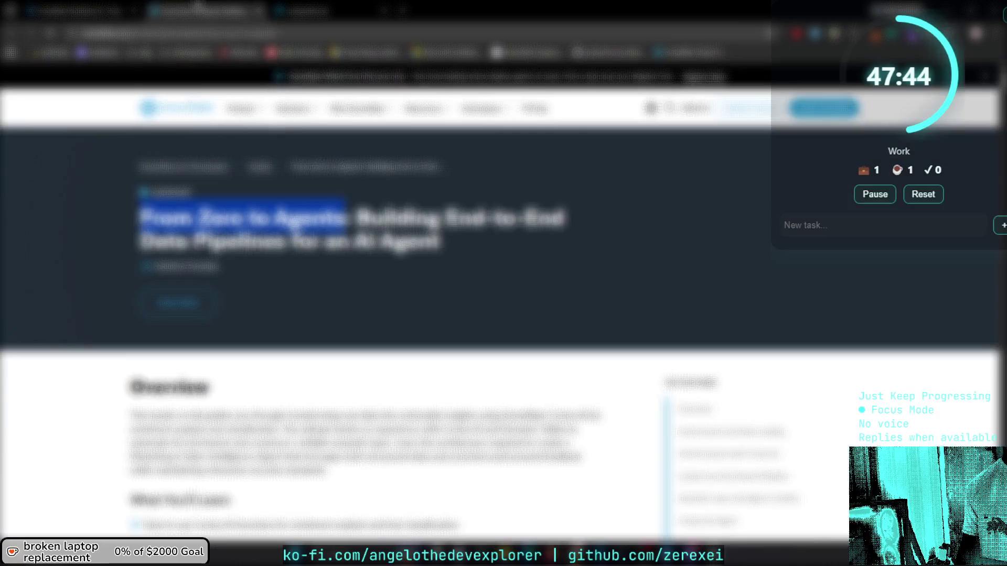
pyautogui.click(87, 8)
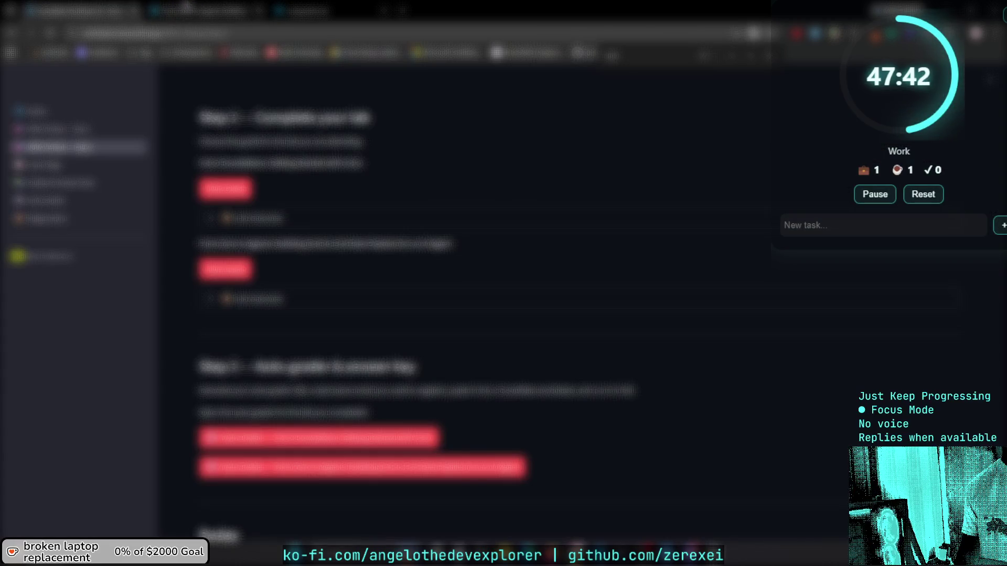
pyautogui.click(193, 7)
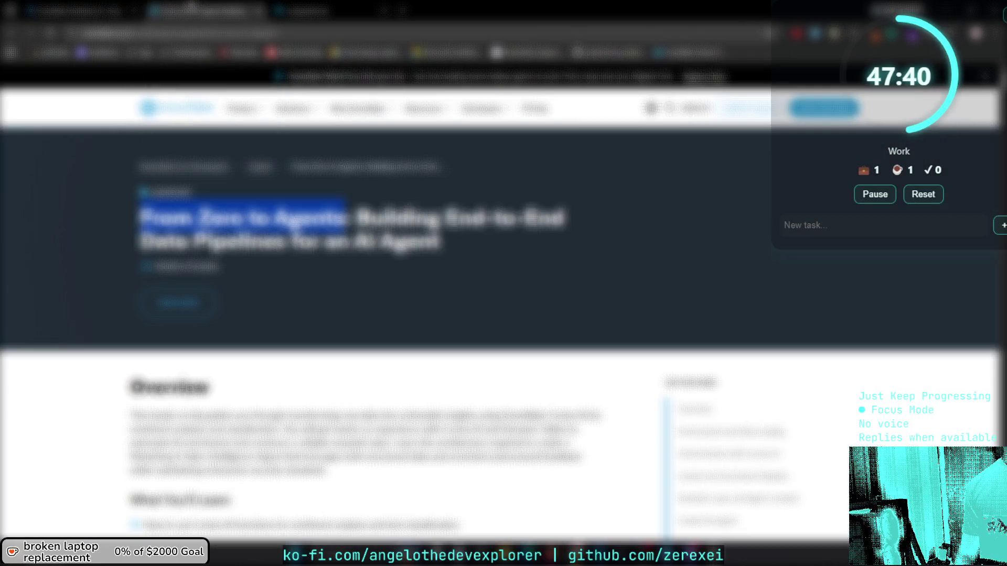
pyautogui.click(310, 8)
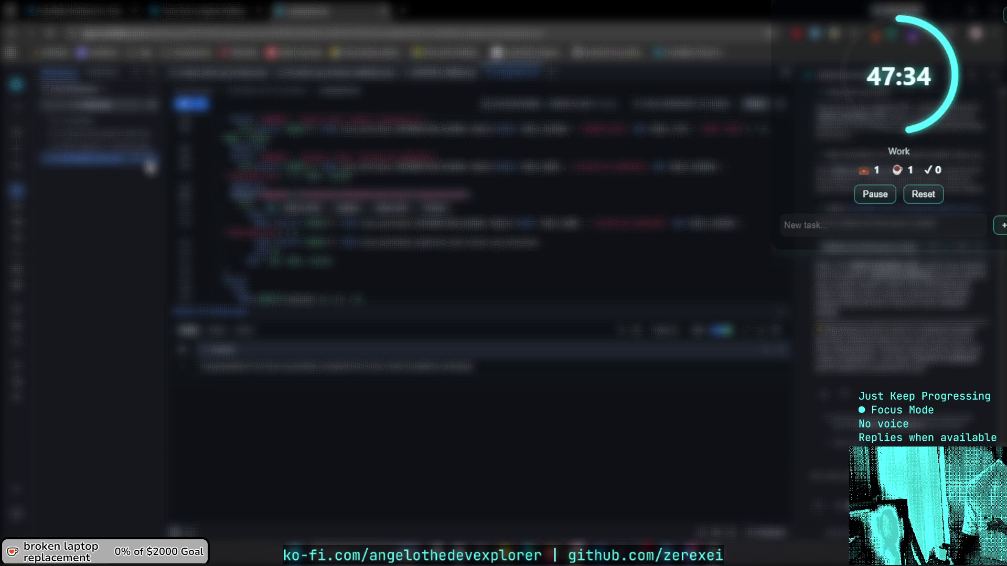
pyautogui.click(127, 204)
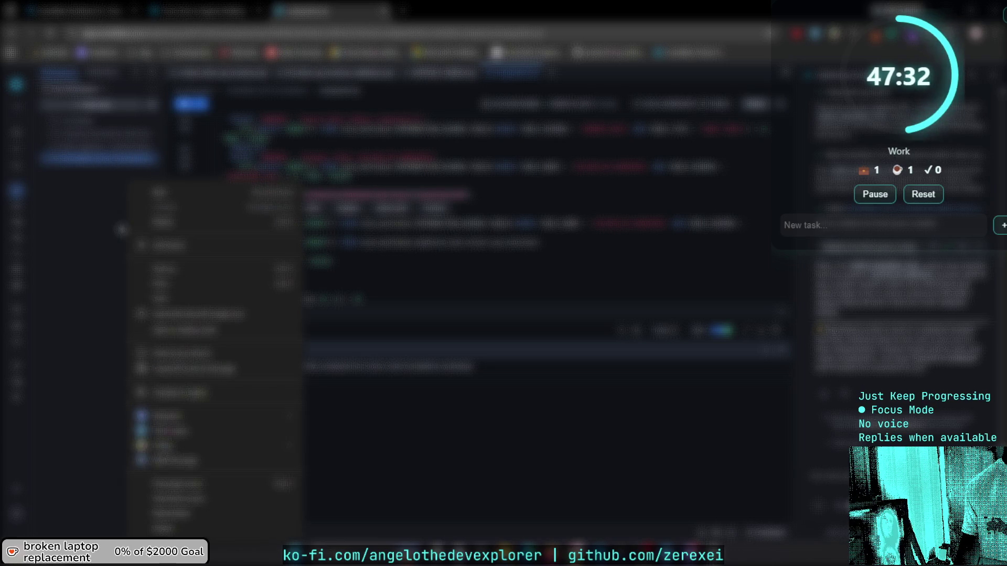
pyautogui.click(105, 103)
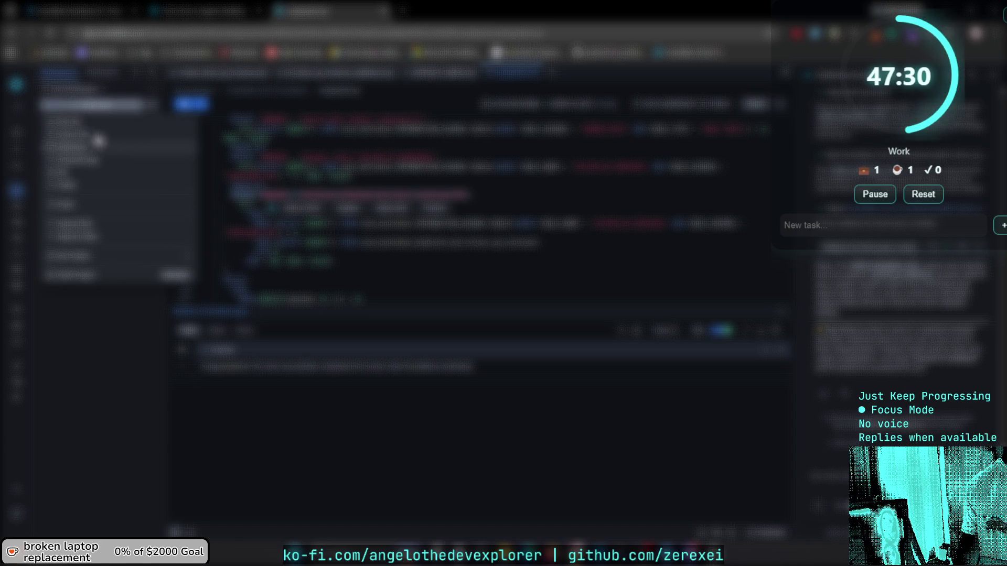
pyautogui.click(88, 186)
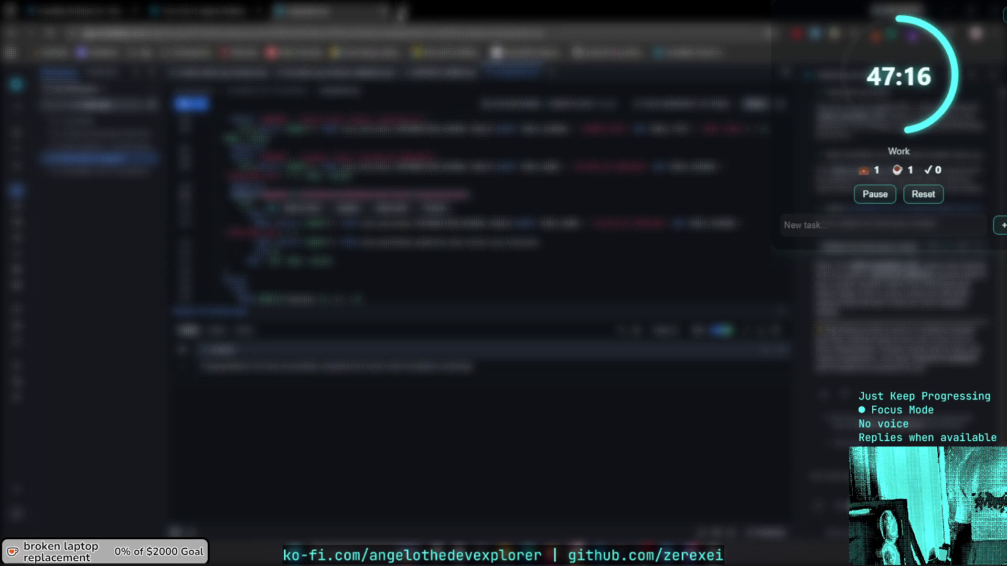
pyautogui.click(402, 11)
pyautogui.click(507, 11)
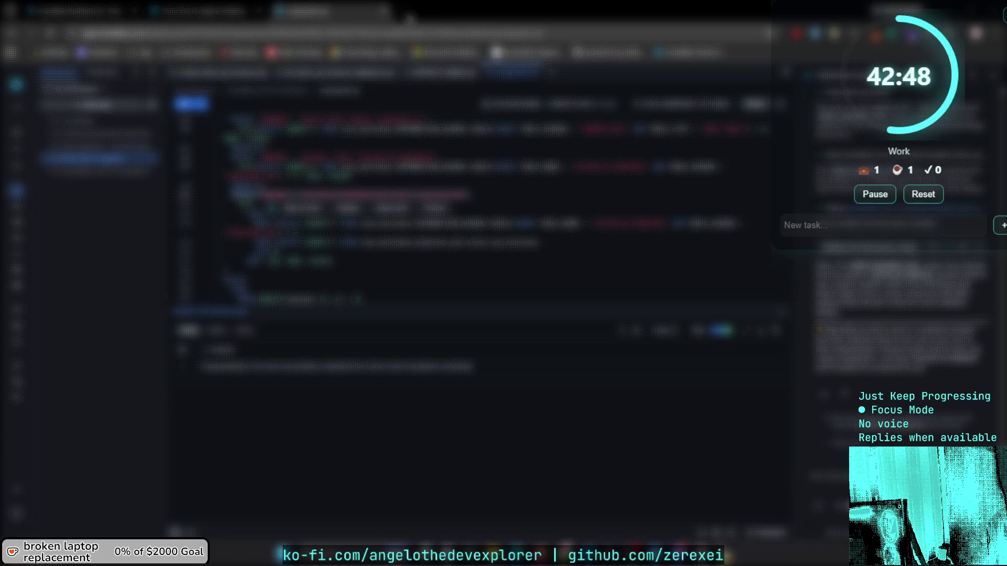
pyautogui.click(399, 11)
# Close the blank tab and bring forward the browser showing Google One's 10 TB and 20 TB plans.
pyautogui.hotkey('ctrl', 'w')
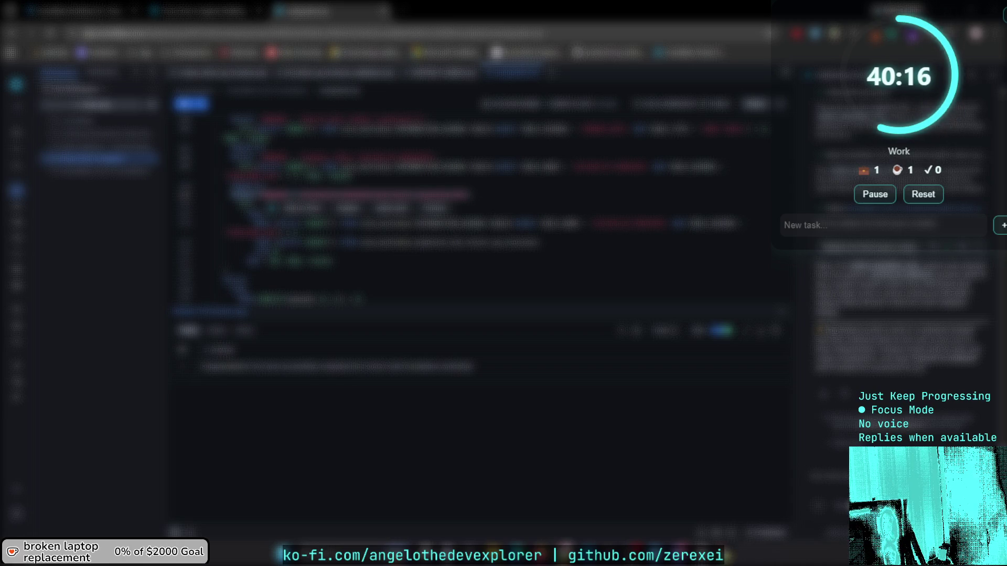
pyautogui.hotkey('alt', 'Tab')
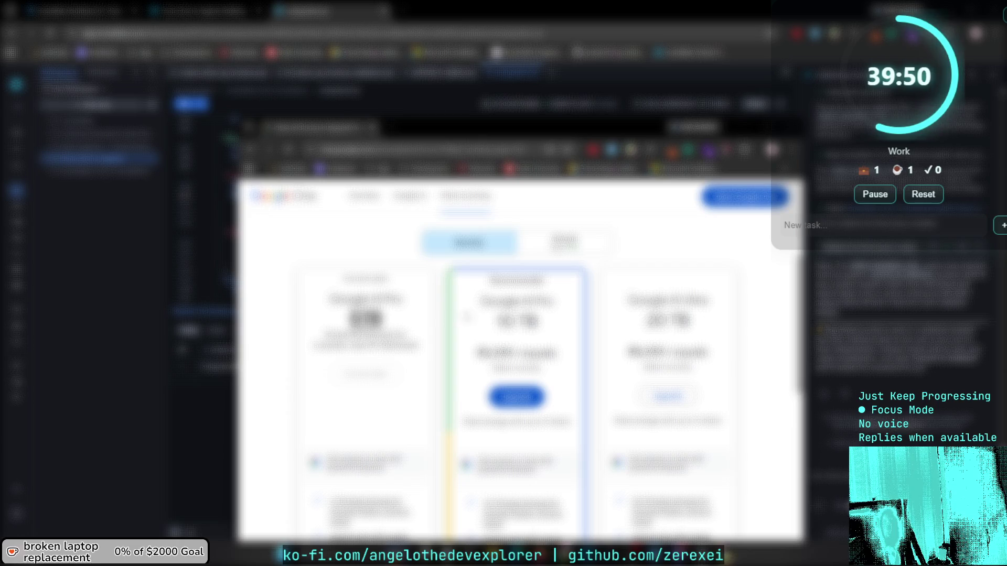
# Scroll to the 'Choose a plan that works for you' heading and go to Google AI plans.
pyautogui.scroll(1, 464, 304)
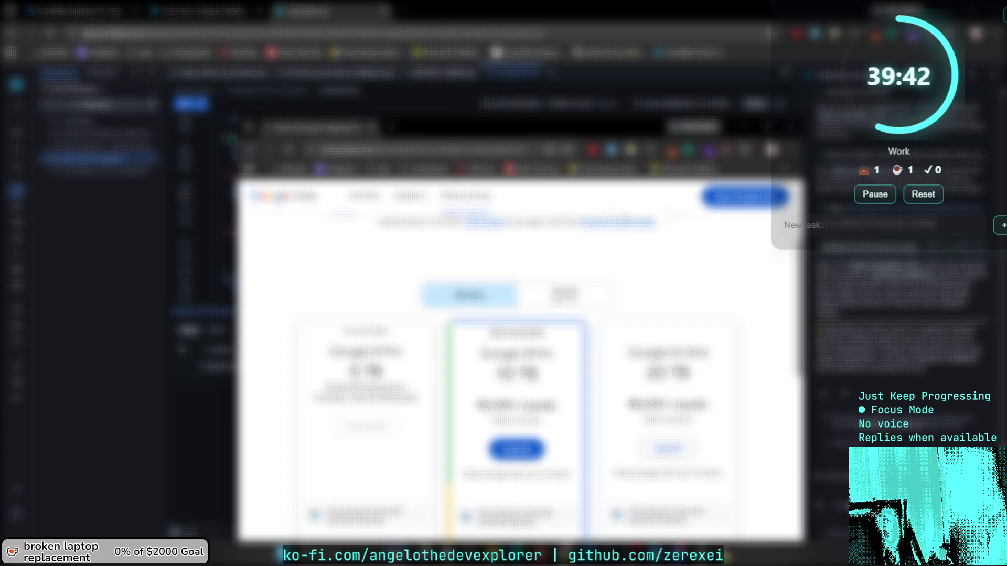
pyautogui.scroll(-1, 519, 367)
pyautogui.scroll(1, 520, 368)
pyautogui.scroll(3, 519, 367)
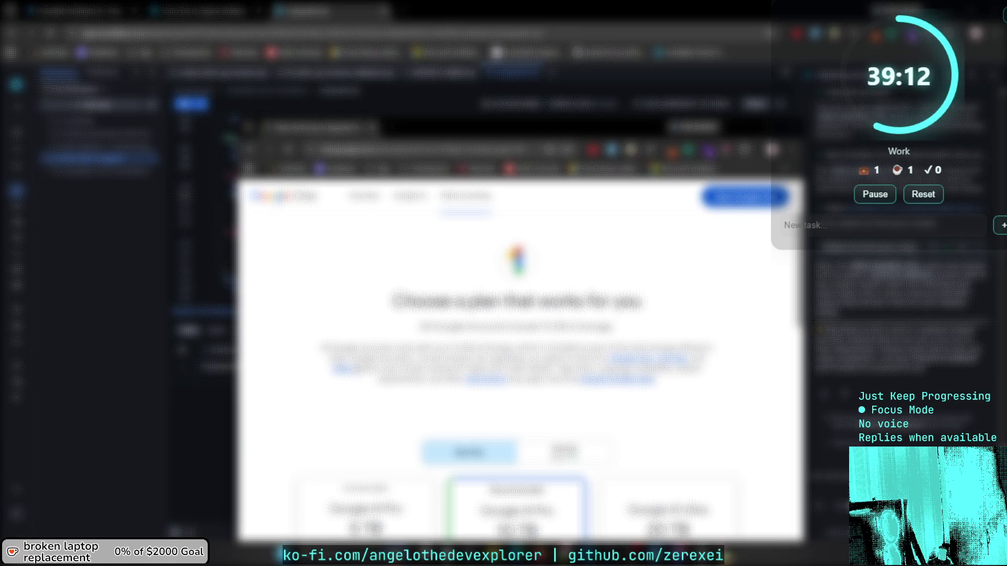
pyautogui.scroll(-1, 519, 362)
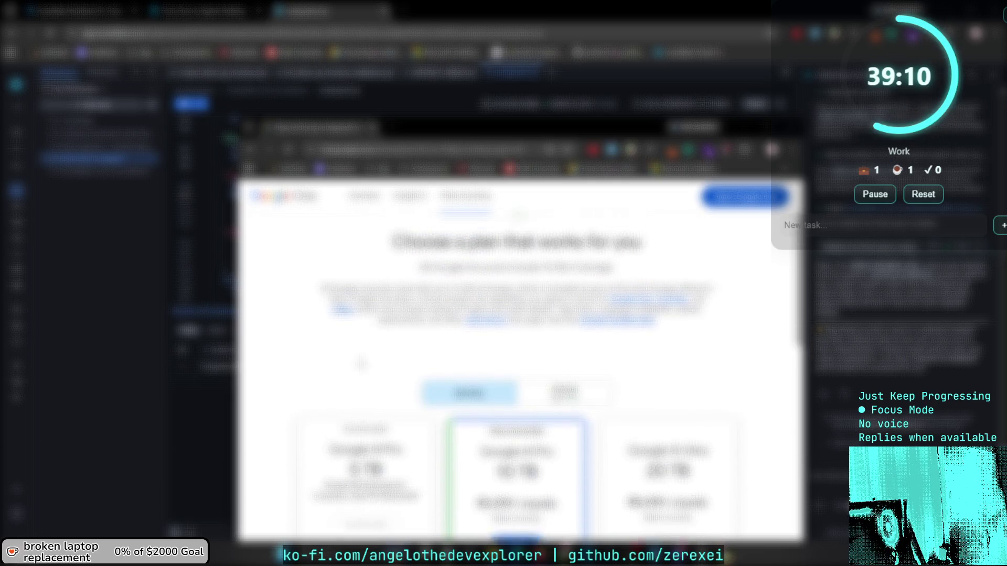
pyautogui.click(367, 197)
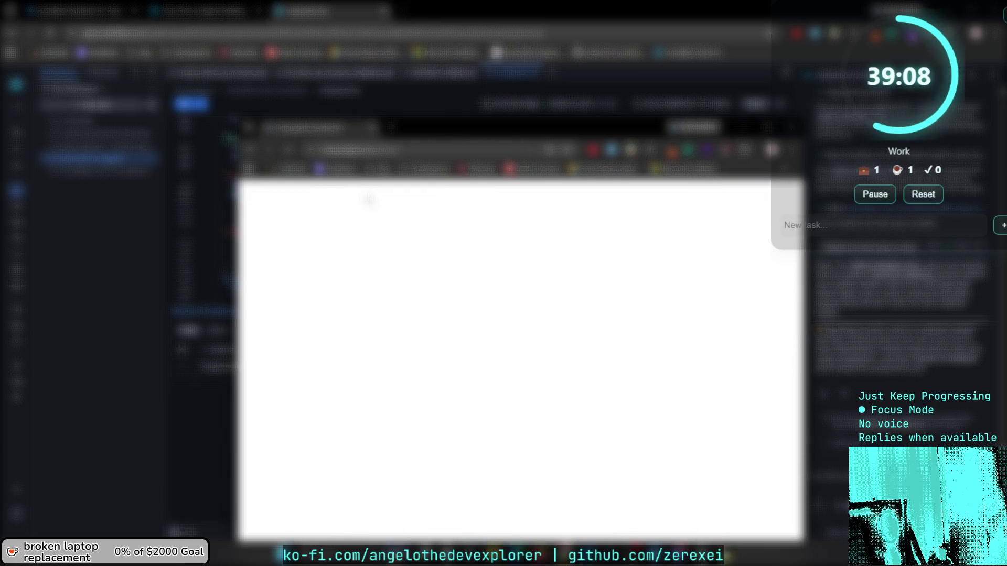
# Scroll down to Google storage plans and open the full Compare plans table.
pyautogui.scroll(-2, 418, 261)
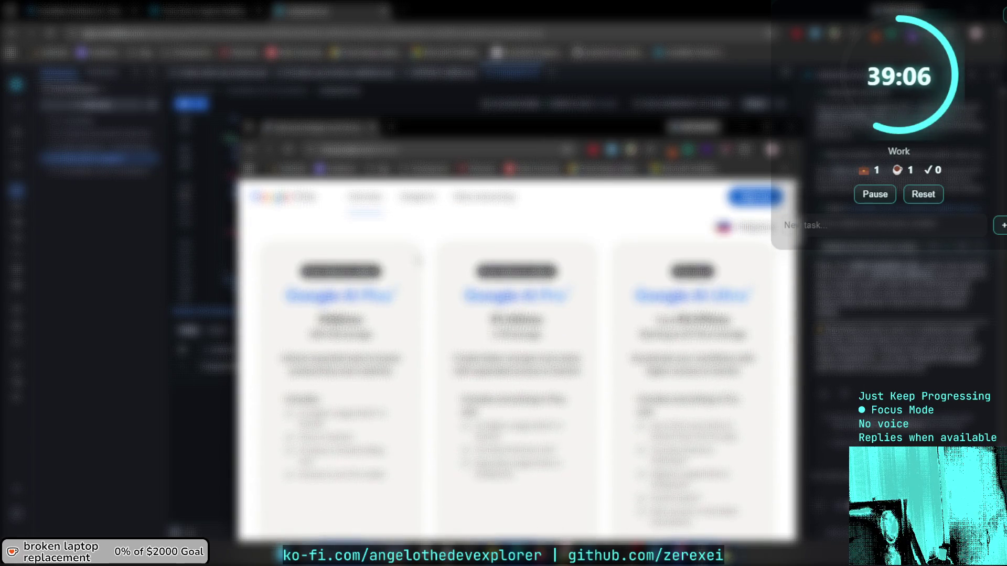
pyautogui.scroll(-2, 418, 261)
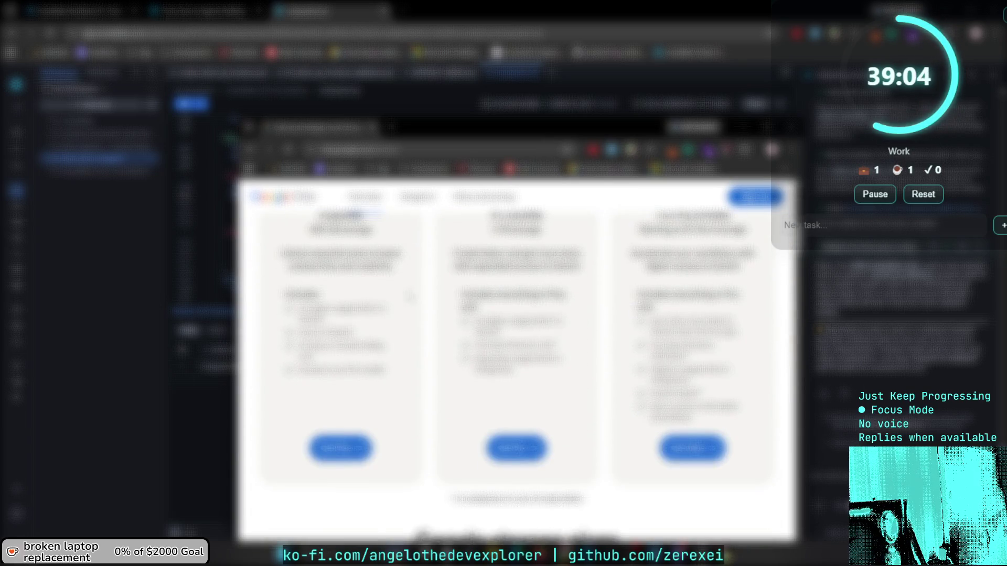
pyautogui.scroll(-3, 401, 448)
pyautogui.scroll(-3, 423, 428)
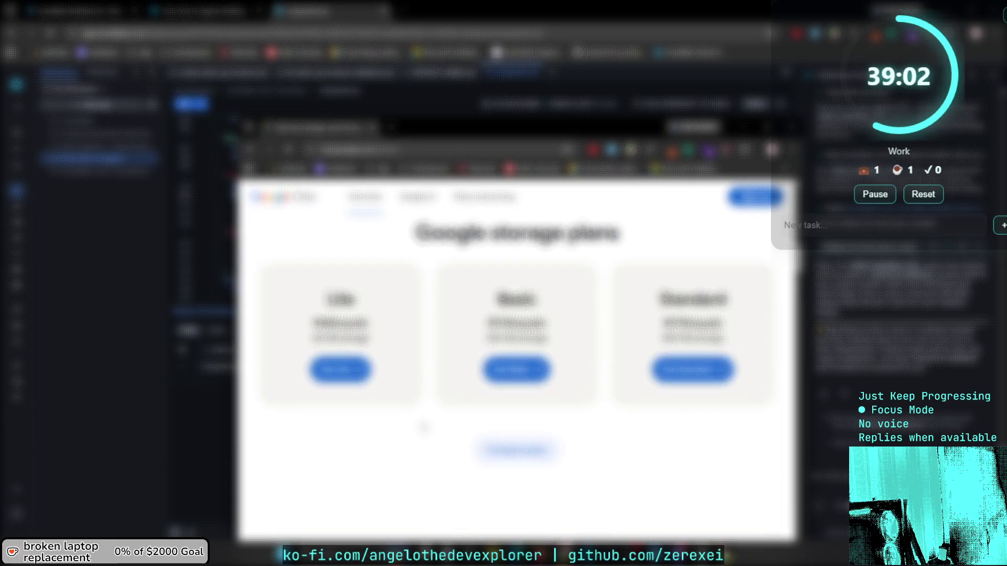
pyautogui.click(520, 448)
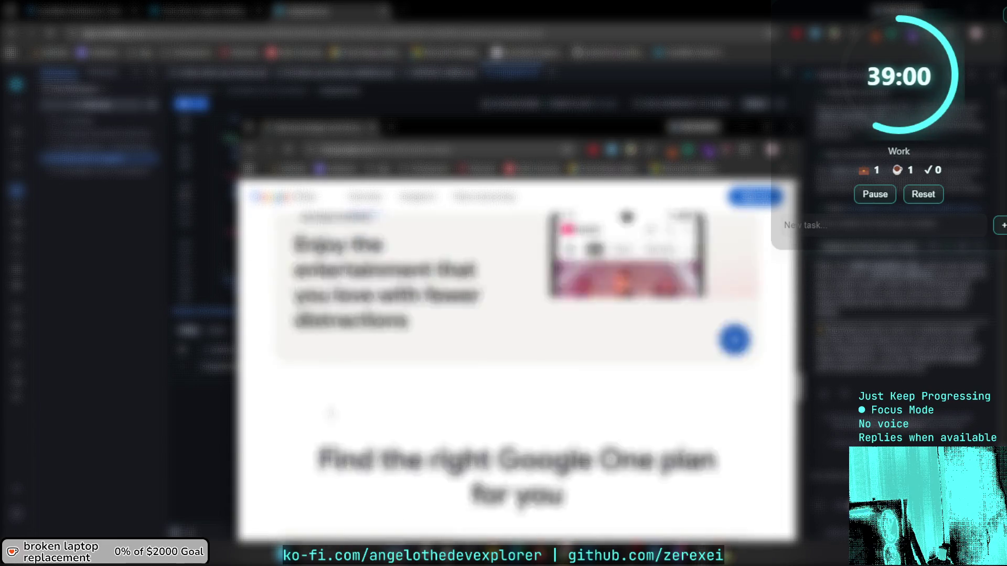
# Scroll the comparison table sideways to reveal more plan tier columns.
pyautogui.scroll(-4, 329, 411)
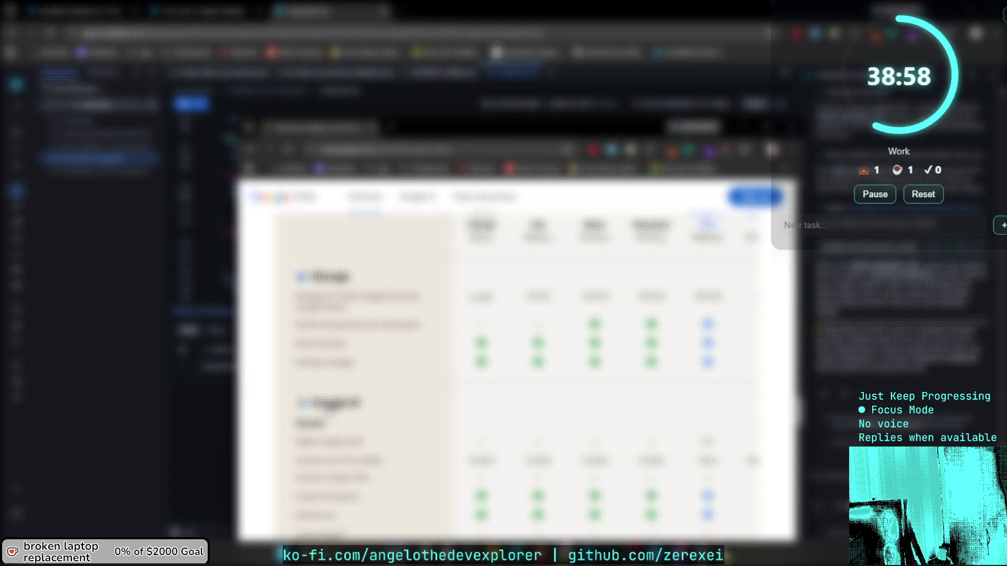
pyautogui.scroll(2, 330, 409)
pyautogui.hscroll(1, 653, 436)
pyautogui.hscroll(3, 592, 440)
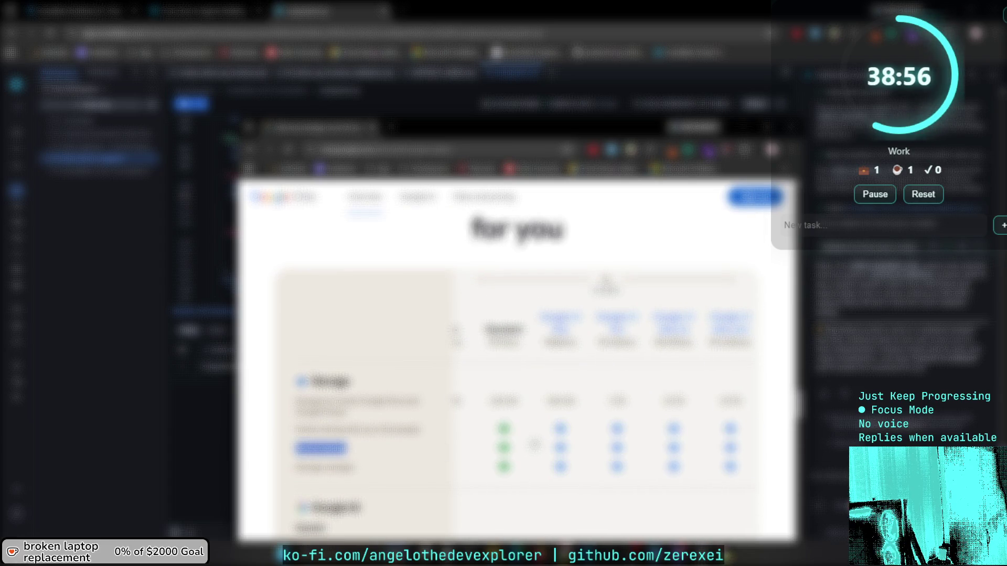
pyautogui.hscroll(-1, 624, 443)
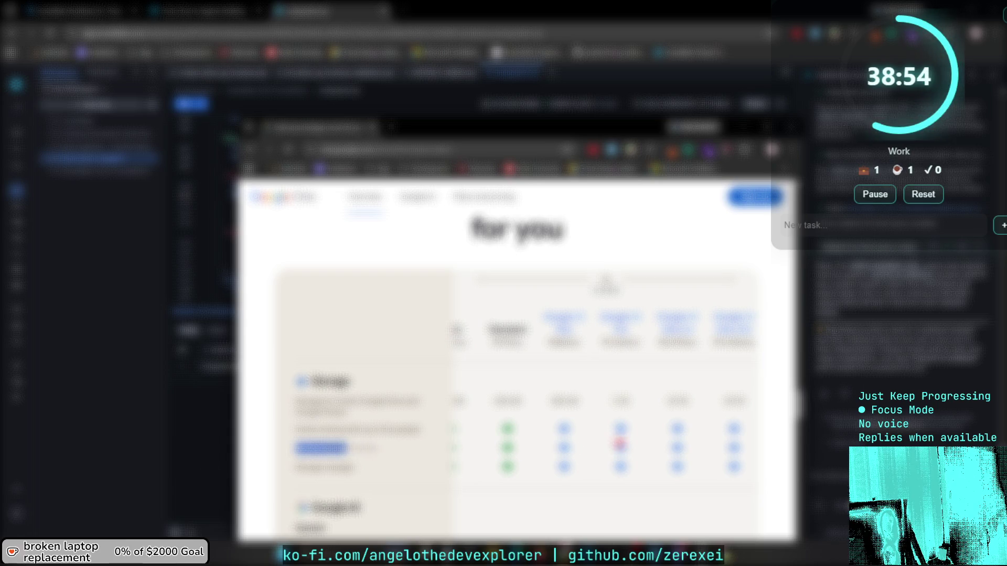
pyautogui.hscroll(1, 548, 409)
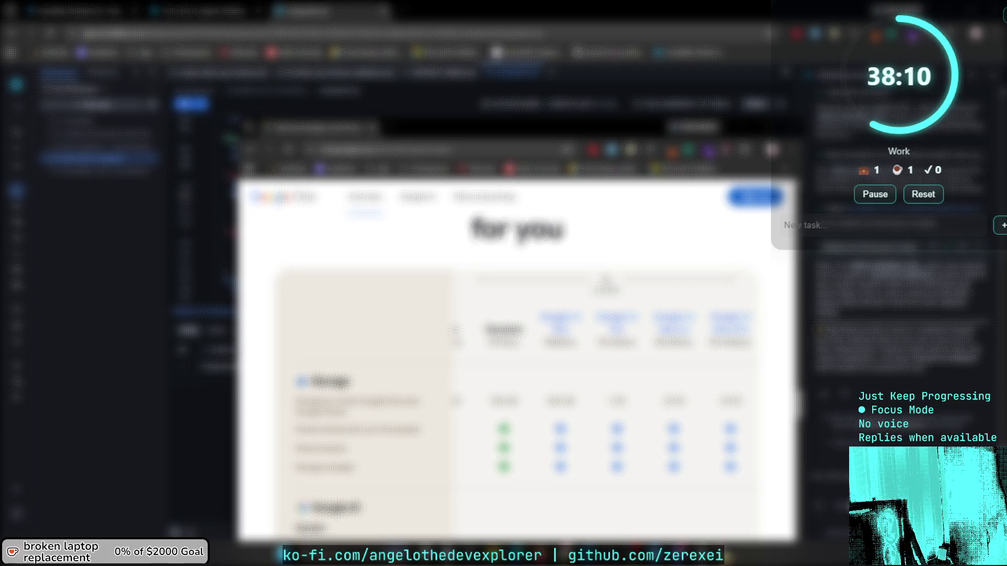
pyautogui.hscroll(-3, 598, 409)
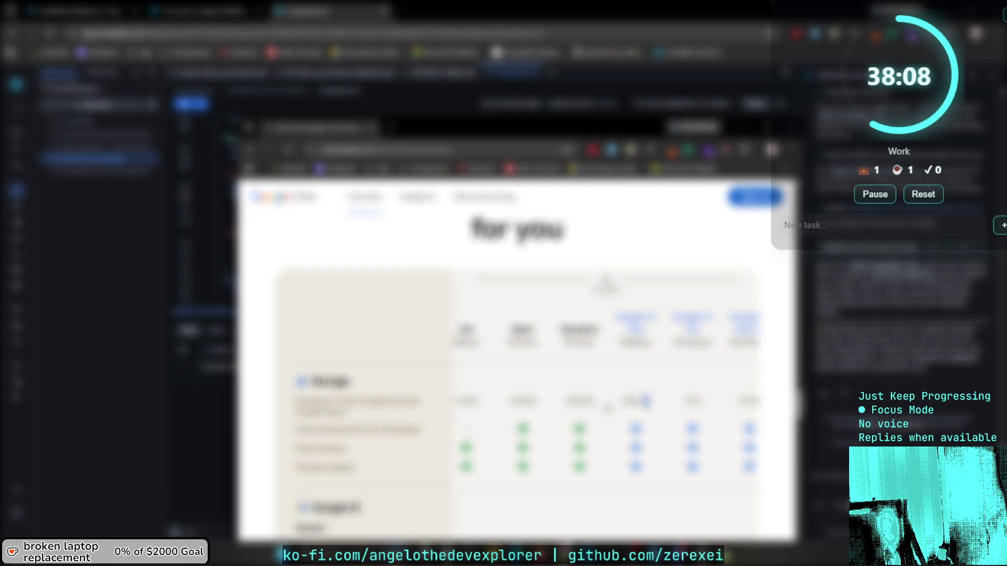
pyautogui.hscroll(3, 614, 409)
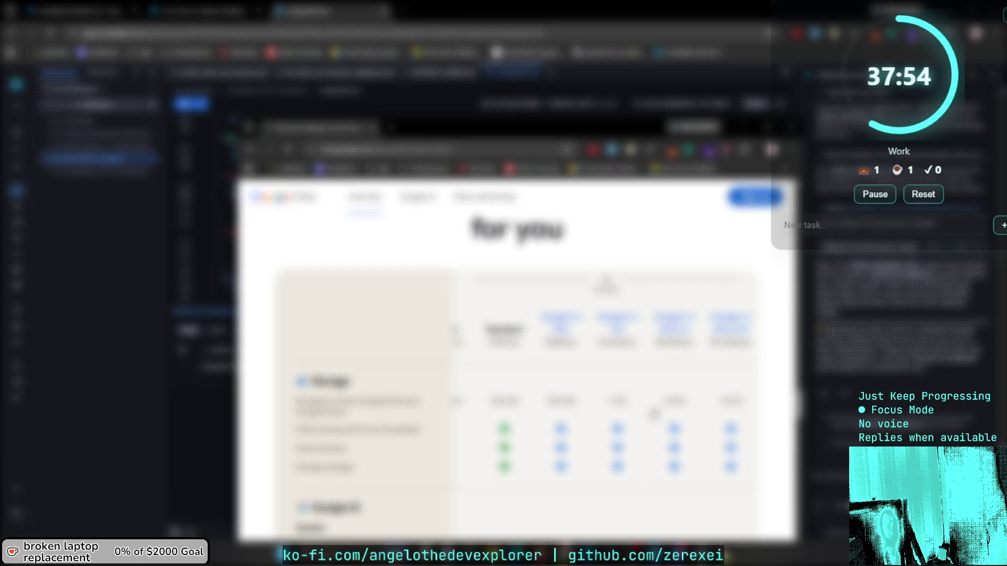
pyautogui.scroll(-3, 571, 440)
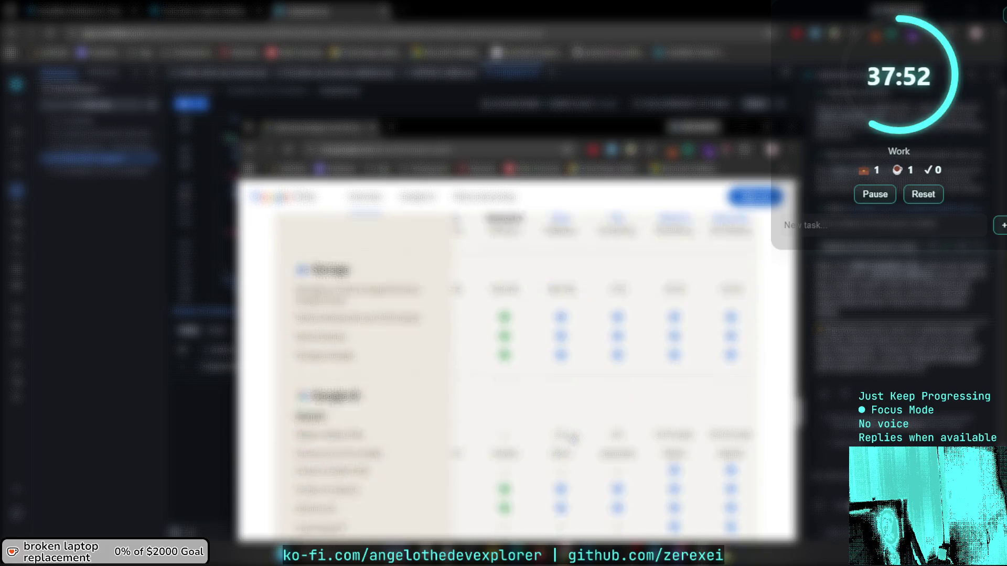
pyautogui.scroll(-10, 585, 422)
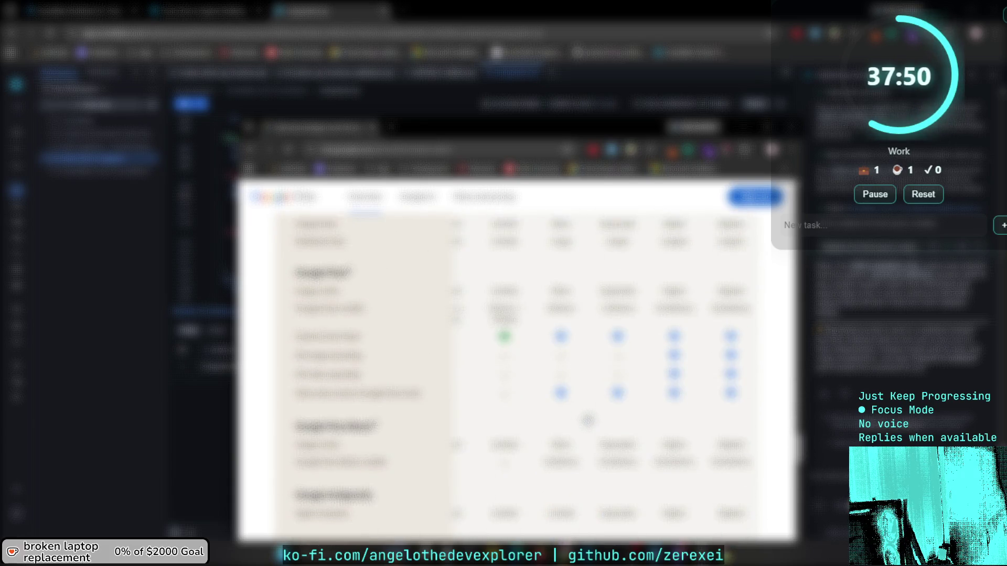
pyautogui.scroll(-10, 587, 420)
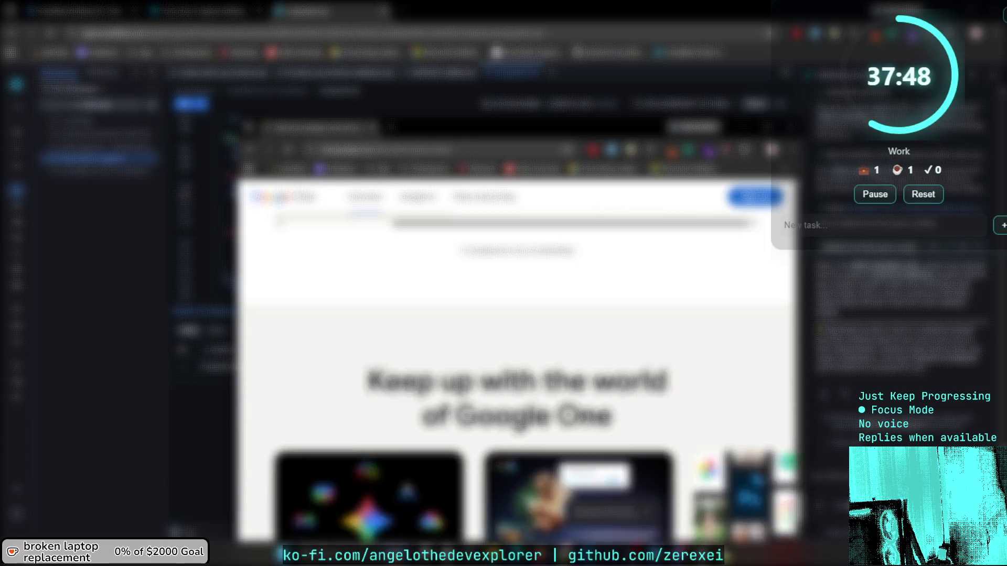
pyautogui.scroll(5, 588, 421)
pyautogui.scroll(5, 588, 421)
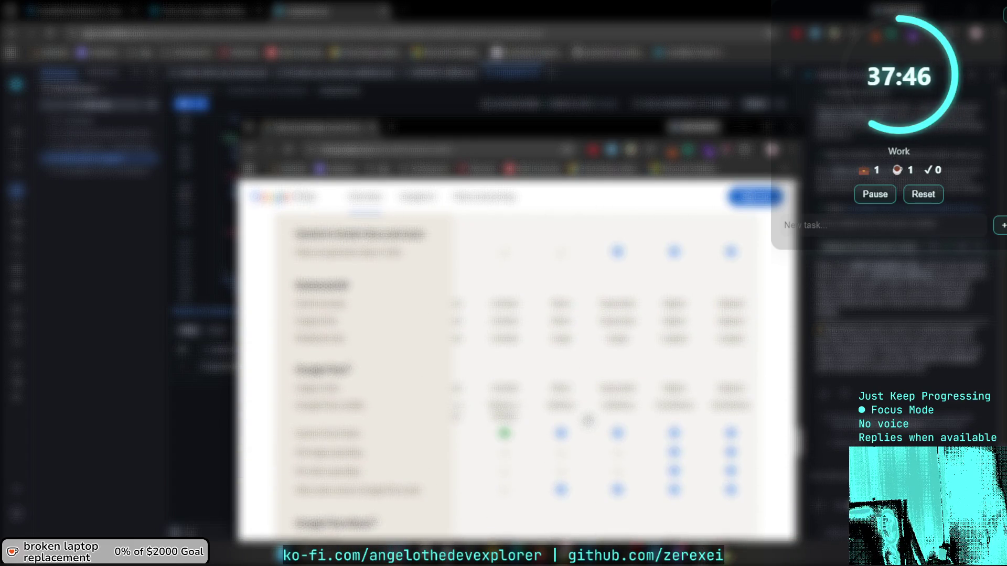
pyautogui.scroll(6, 549, 371)
pyautogui.scroll(4, 671, 374)
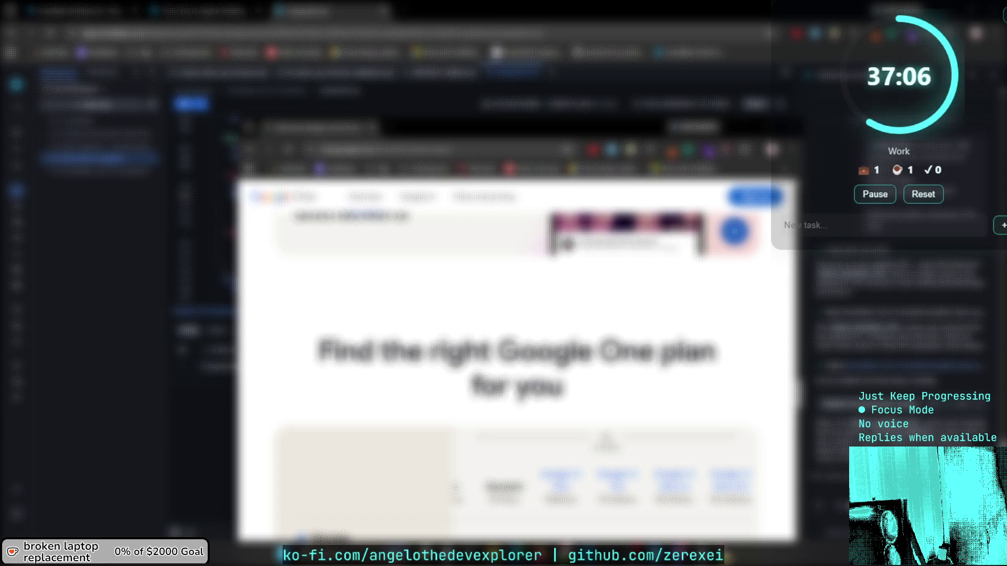
# Scroll down to the comparison table's Storage rows and sideways to reveal the Basic column.
pyautogui.scroll(-3, 652, 377)
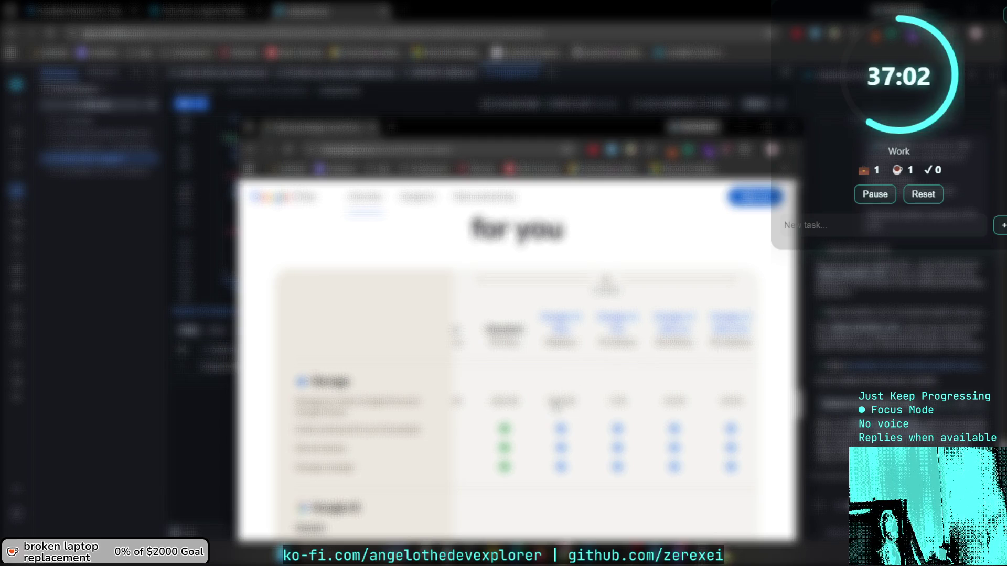
pyautogui.hscroll(-2, 602, 400)
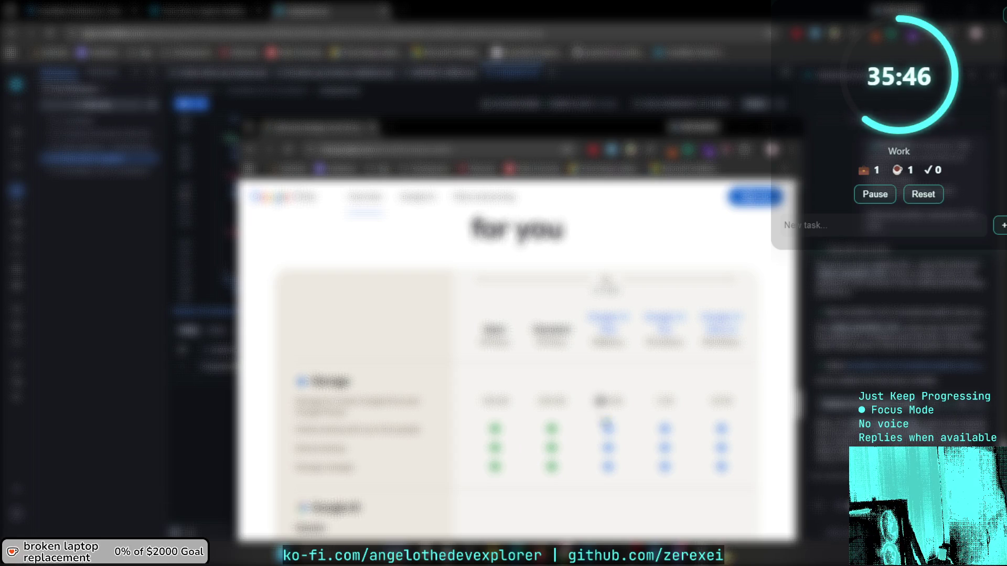
pyautogui.press('super')
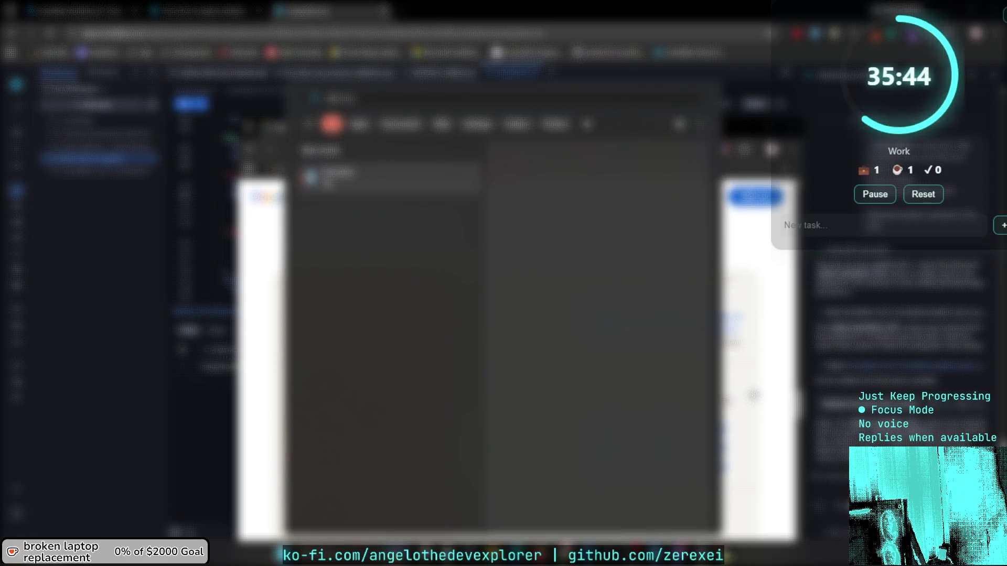
pyautogui.press('Return')
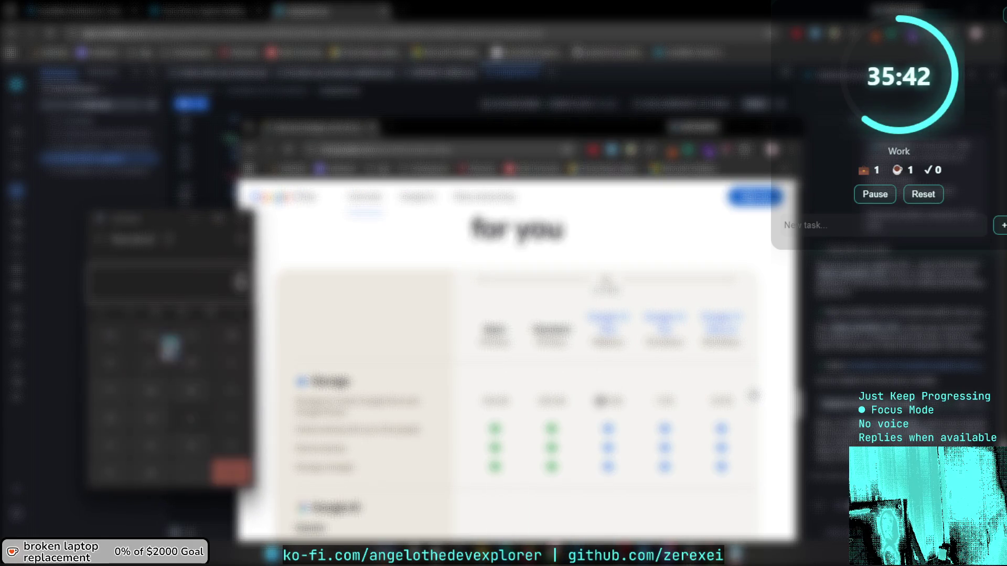
pyautogui.write('26')
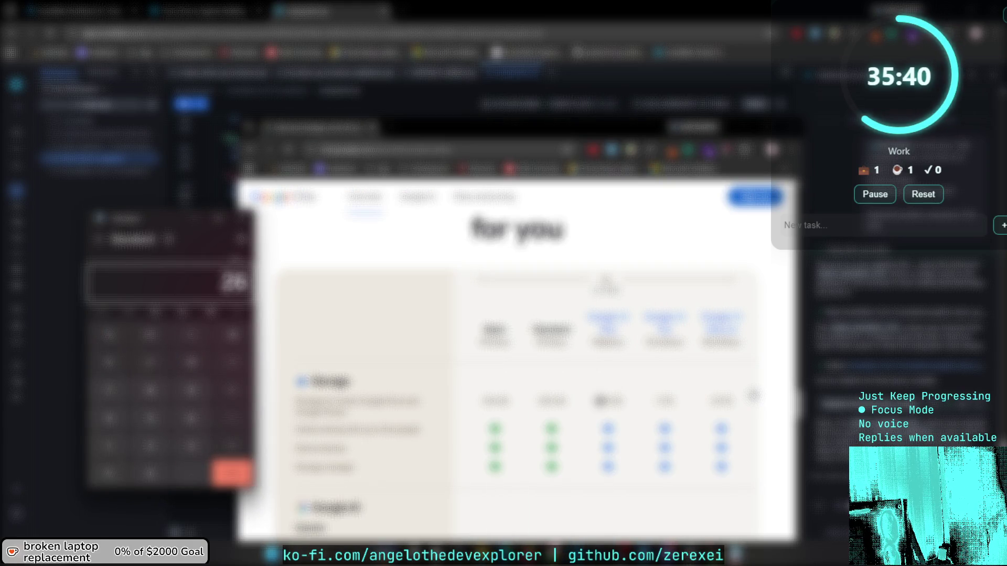
pyautogui.press('Return')
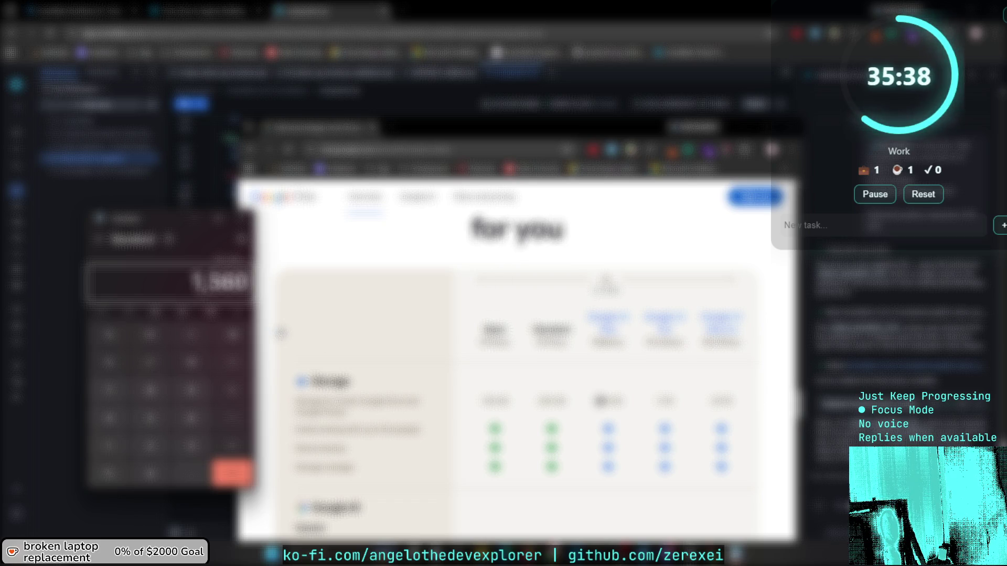
pyautogui.click(242, 218)
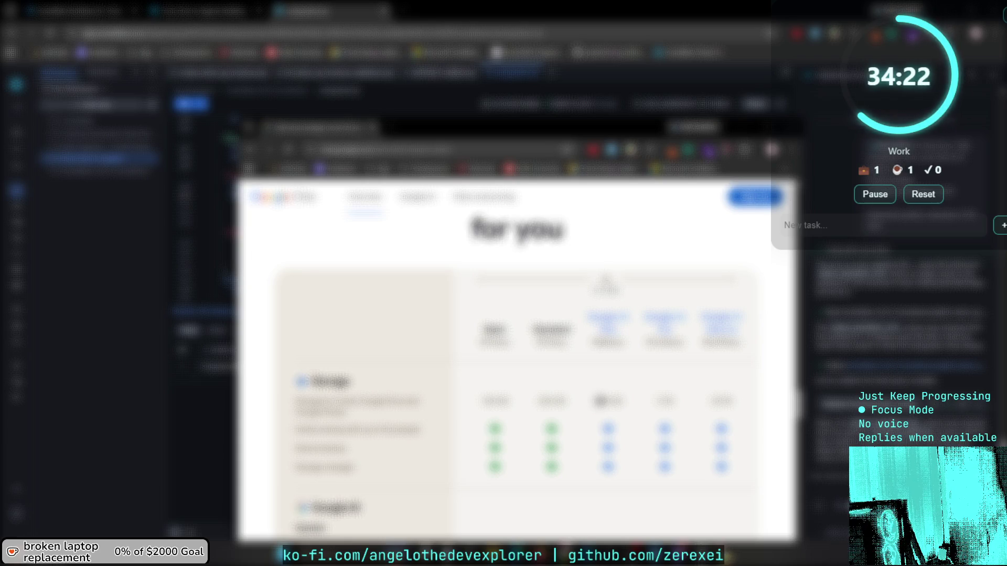
# Scroll back up to the 'More storage and Google AI' hero, then leave the Google One window.
pyautogui.scroll(10, 524, 335)
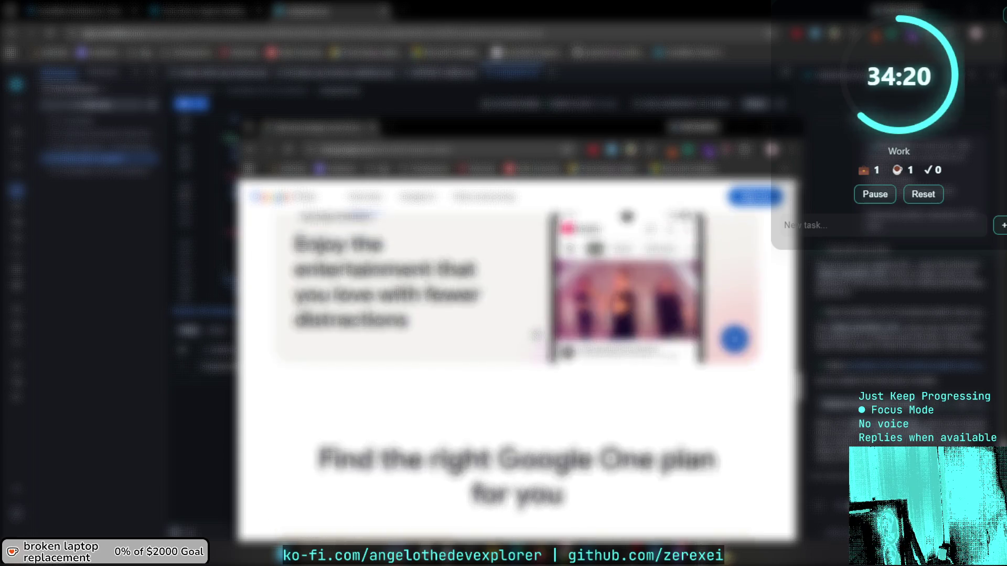
pyautogui.scroll(10, 516, 362)
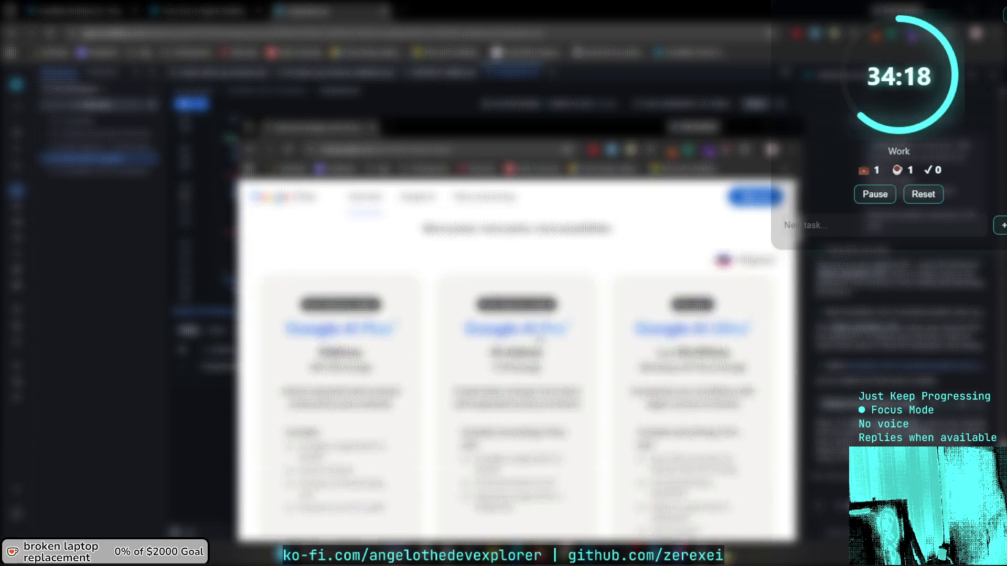
pyautogui.scroll(-5, 517, 362)
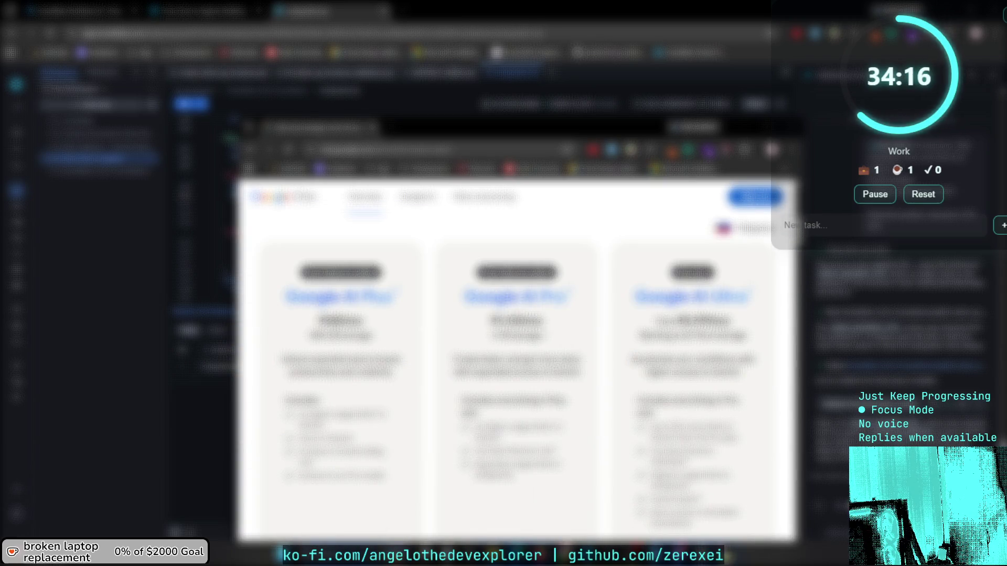
pyautogui.scroll(5, 516, 362)
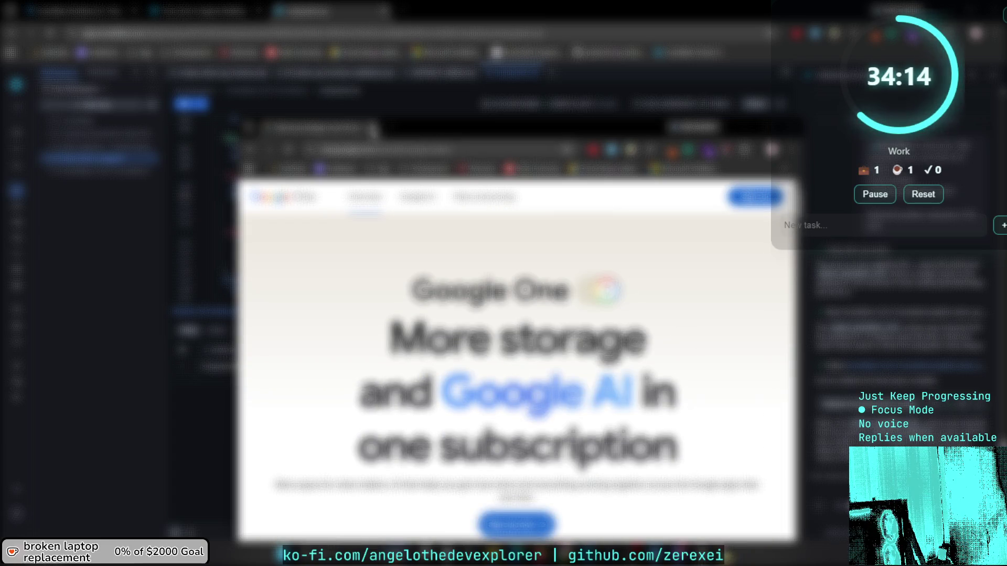
pyautogui.hotkey('alt', 'Tab')
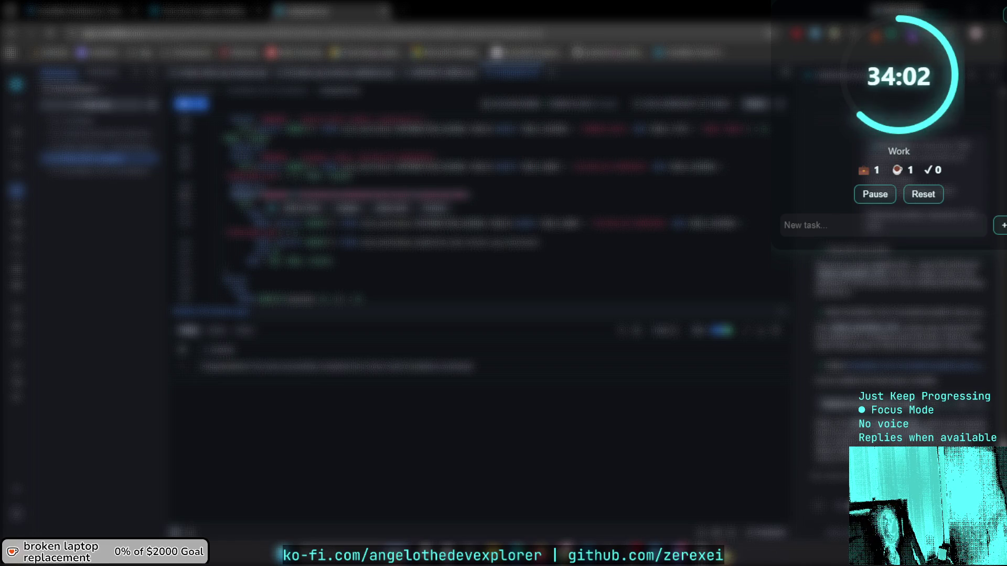
pyautogui.click(394, 11)
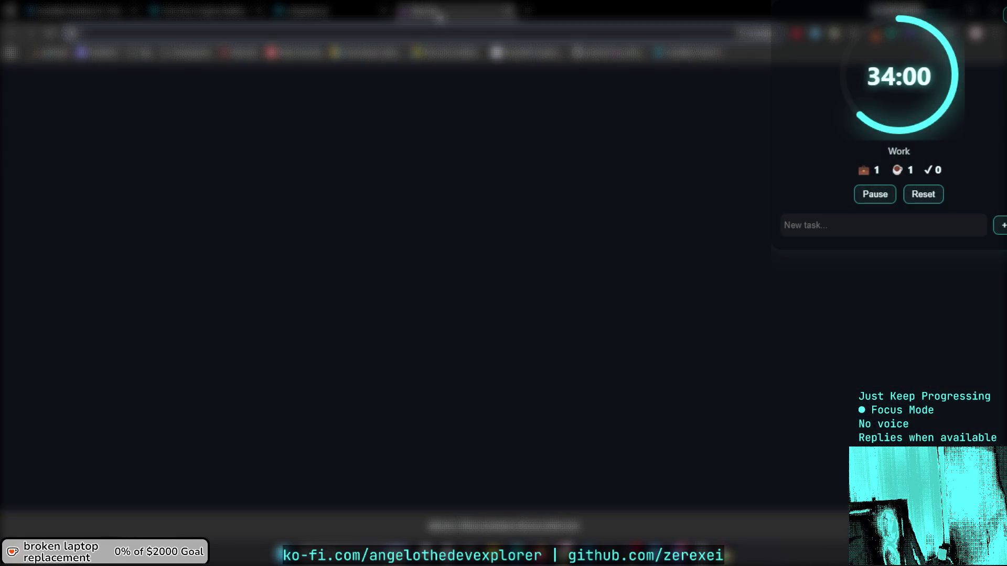
pyautogui.hotkey('ctrl', 'w')
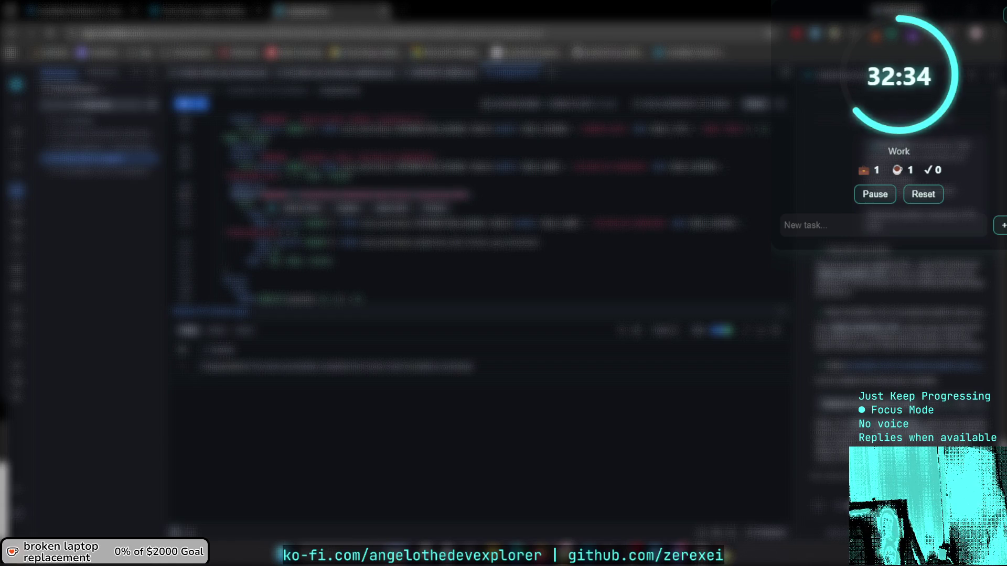
pyautogui.press('super')
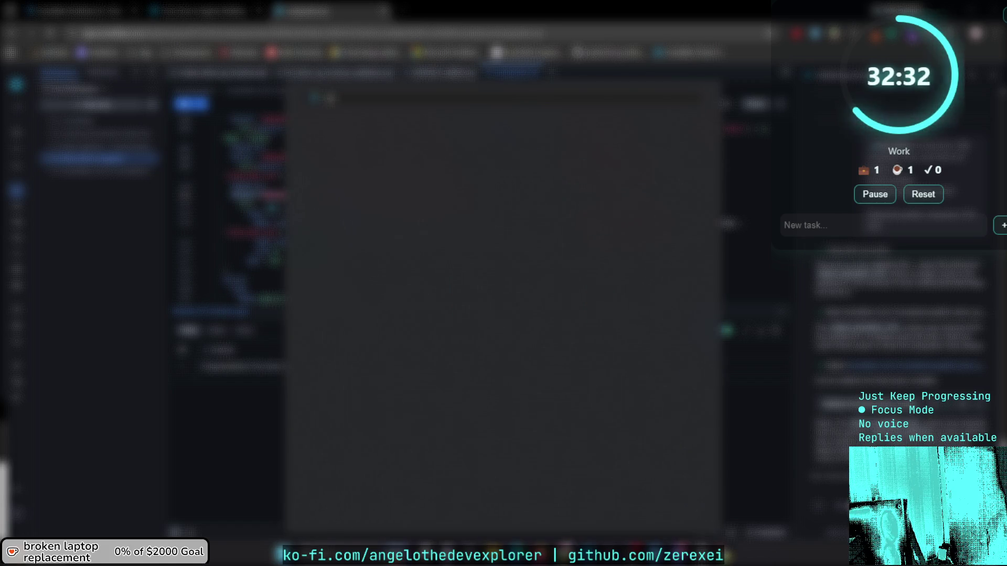
pyautogui.press('Return')
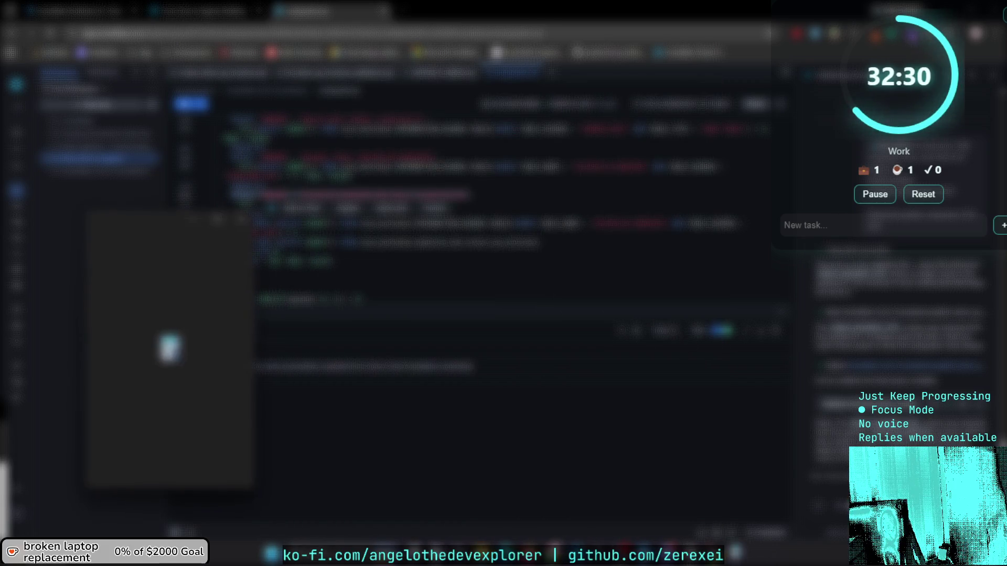
pyautogui.moveTo(167, 231)
pyautogui.mouseDown()
pyautogui.moveTo(351, 293)
pyautogui.moveTo(397, 295)
pyautogui.mouseUp()
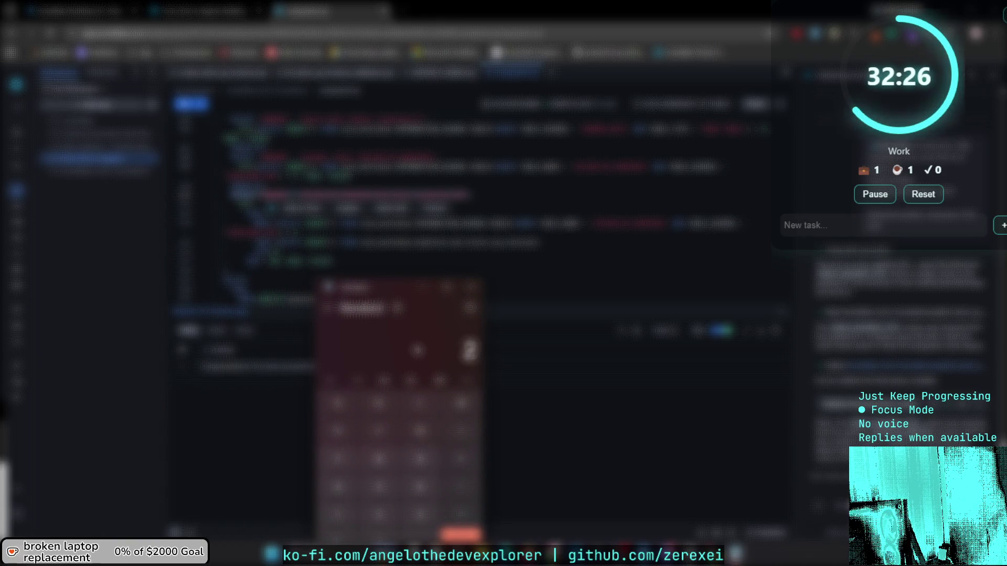
pyautogui.write('75-110')
pyautogui.press('Return')
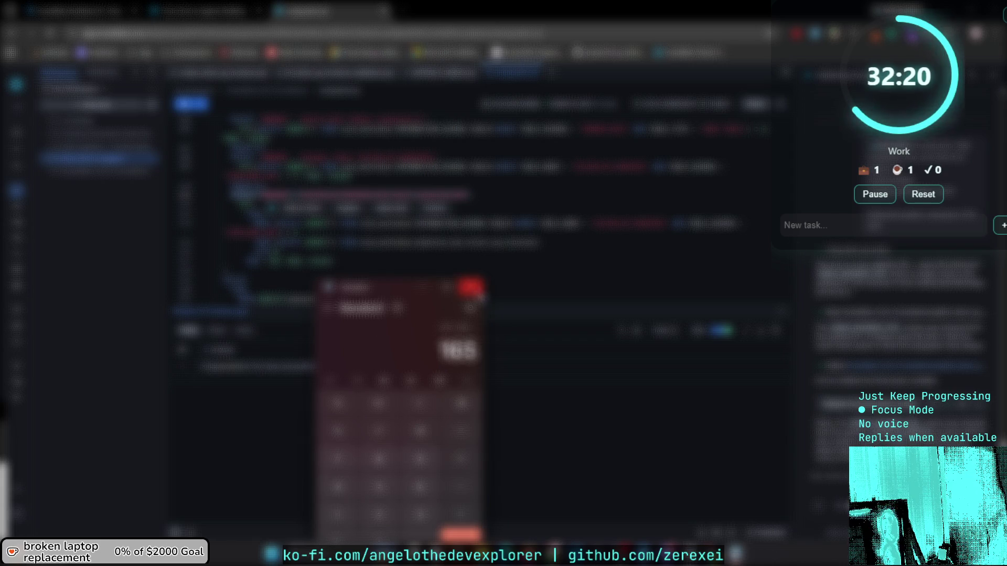
pyautogui.click(474, 289)
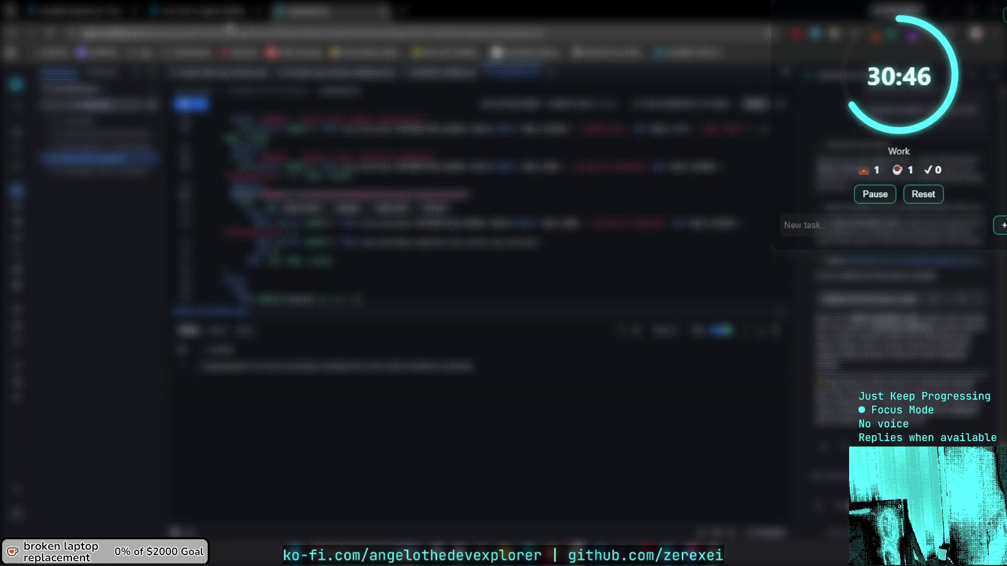
pyautogui.click(215, 16)
# In the VS Code tab, expand and collapse a project folder, then go to the 'The Hunt 2.0' notes.
pyautogui.click(555, 277)
pyautogui.scroll(-3, 554, 277)
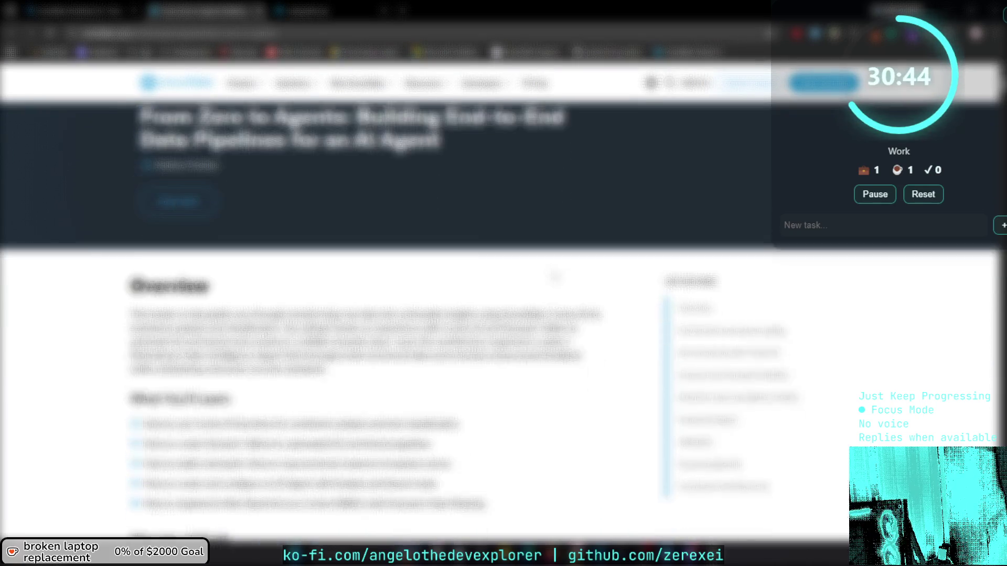
pyautogui.click(323, 13)
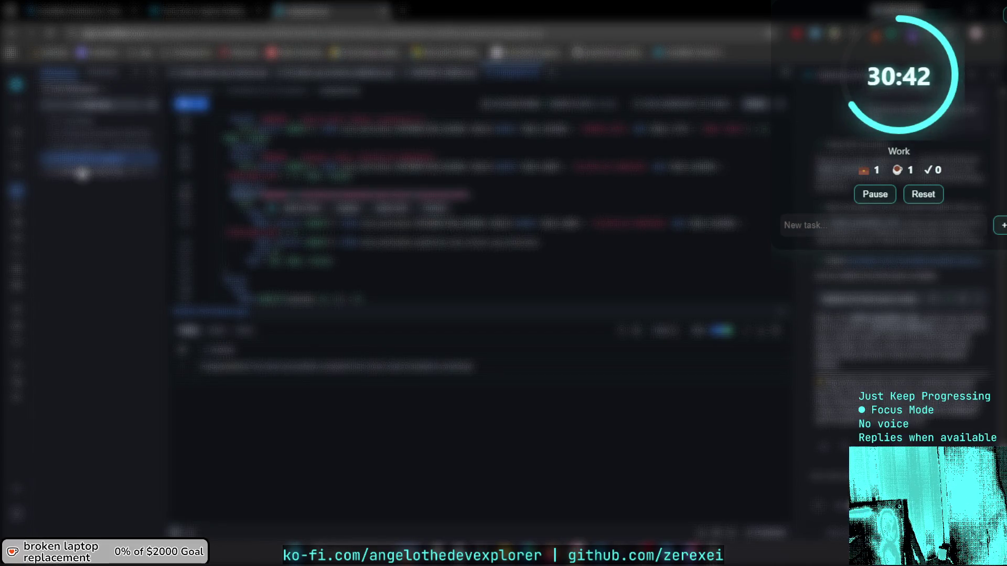
pyautogui.click(81, 171)
pyautogui.click(82, 178)
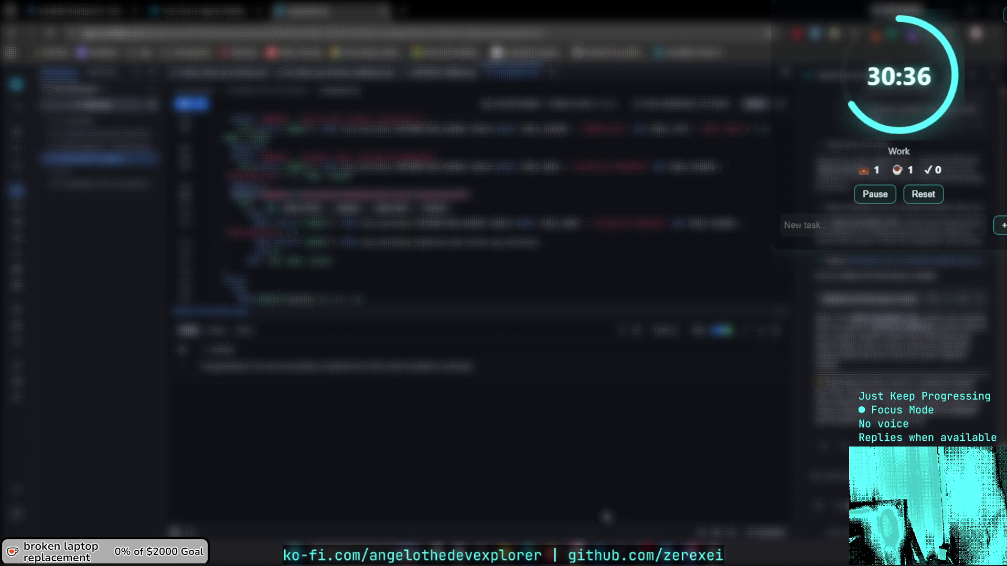
pyautogui.hotkey('alt', 'Tab')
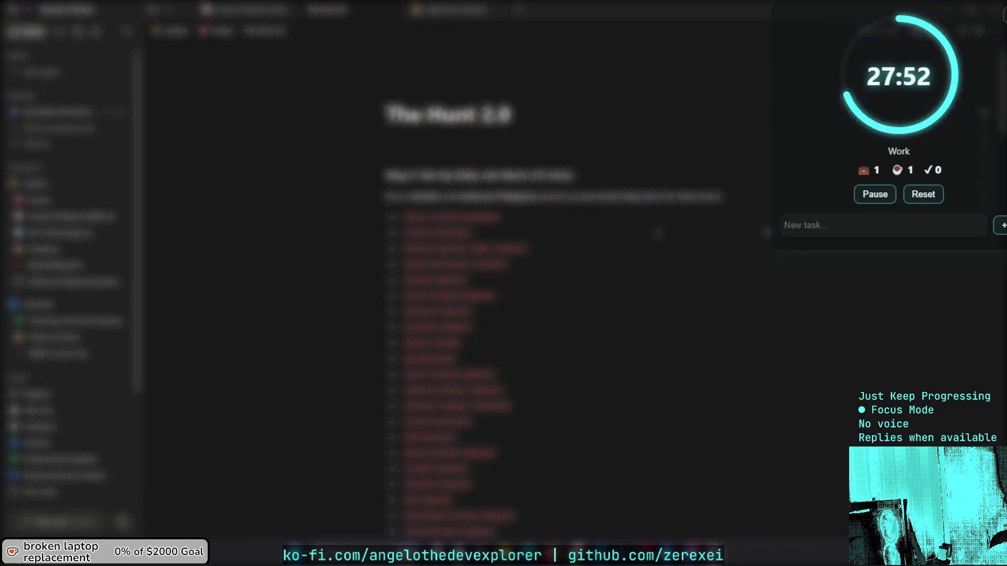
# Open and dismiss Notion's search on 'The Hunt 2.0', then return to the browser code editor.
pyautogui.hotkey('ctrl', ',')
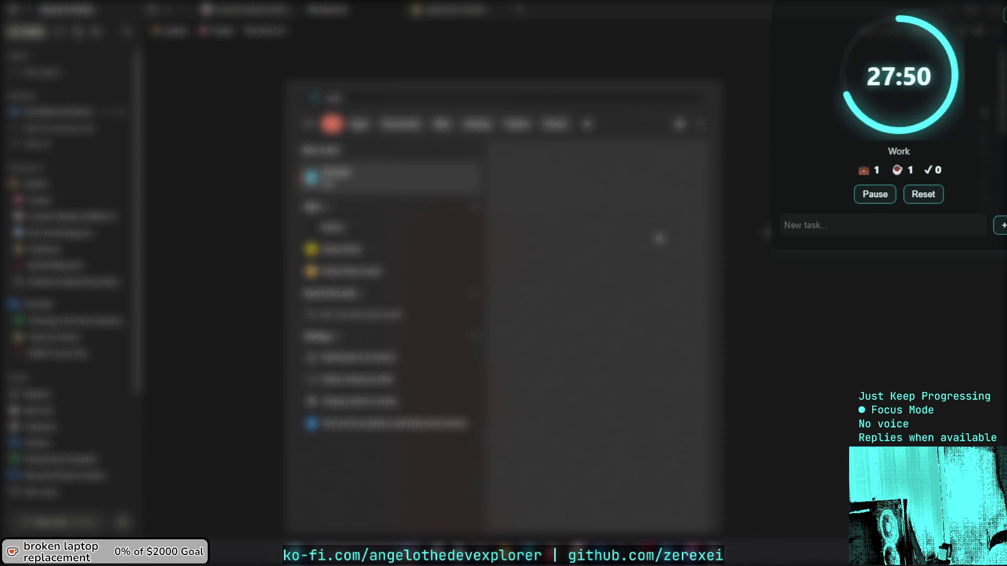
pyautogui.press('Escape')
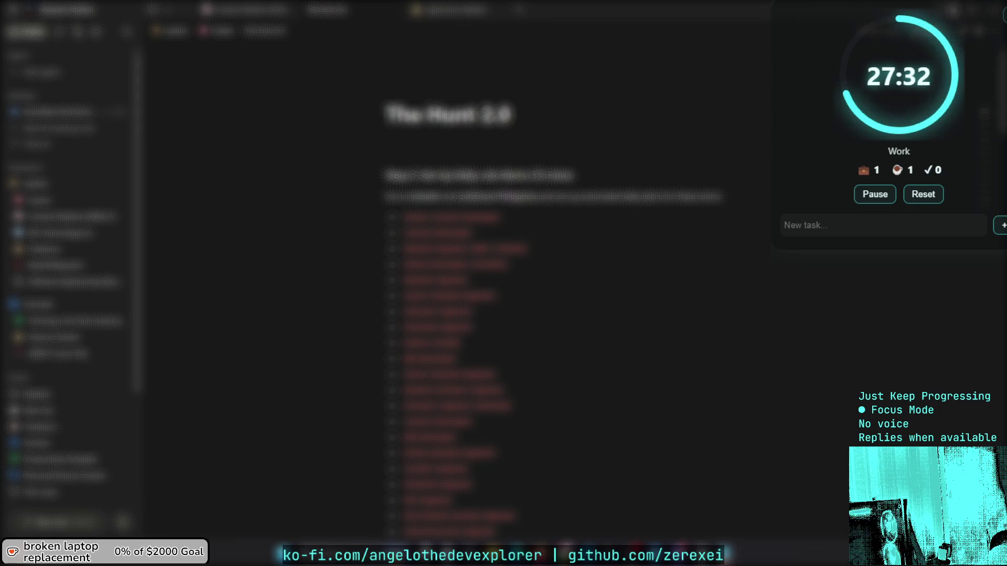
pyautogui.hotkey('alt', 'Tab')
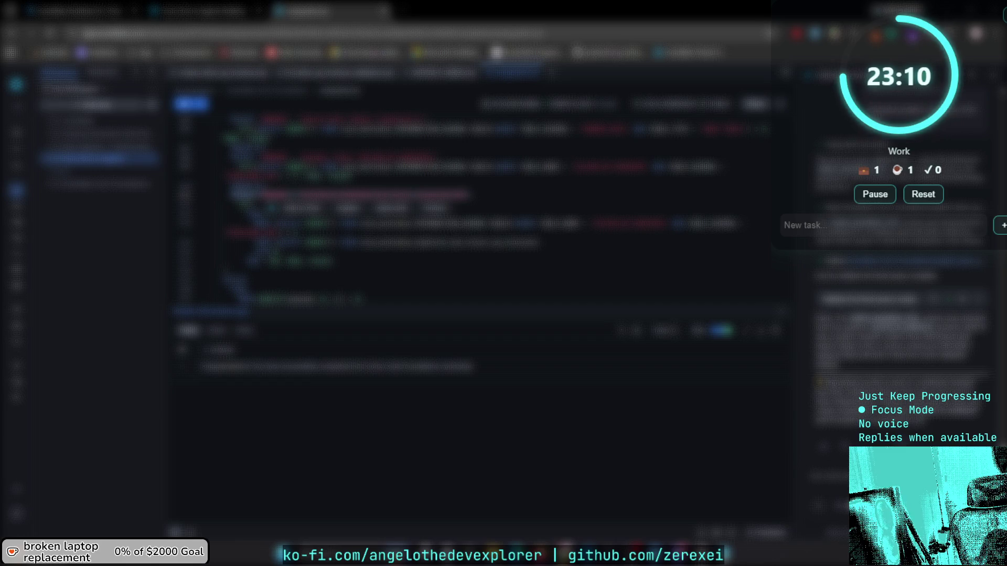
# Search the Windows Start menu for 'ap' and launch Apple Devices.
pyautogui.press('super')
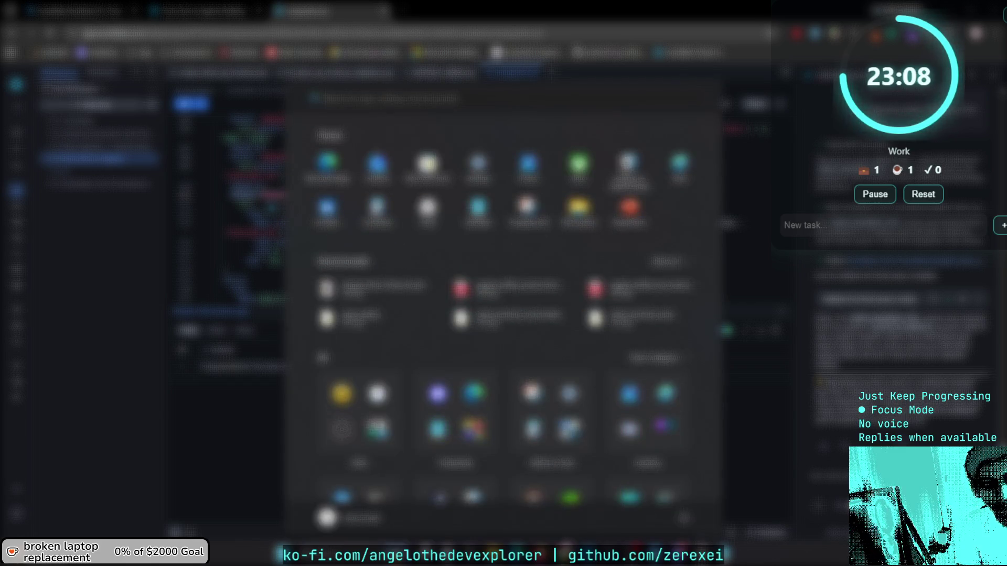
pyautogui.write('ap')
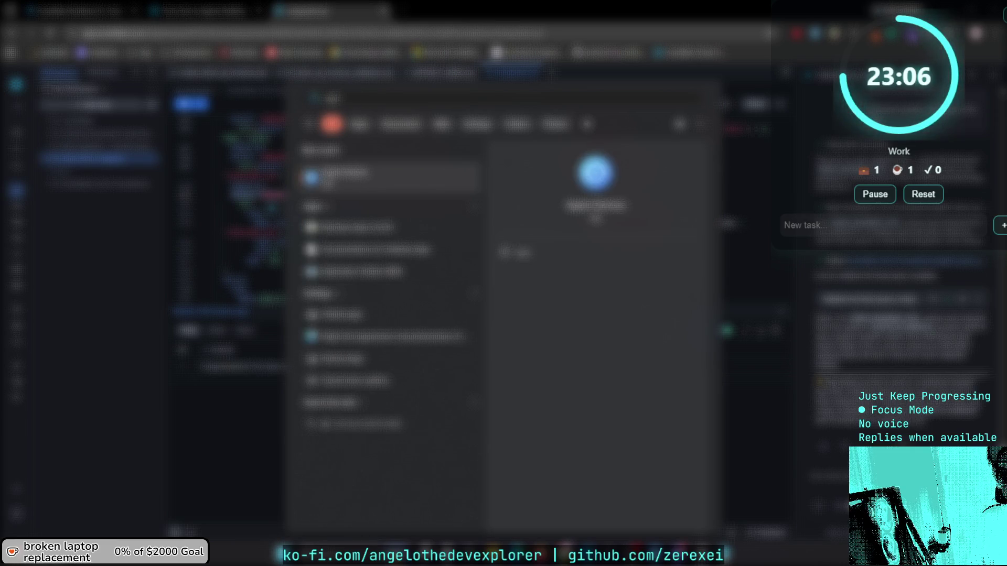
pyautogui.press('Return')
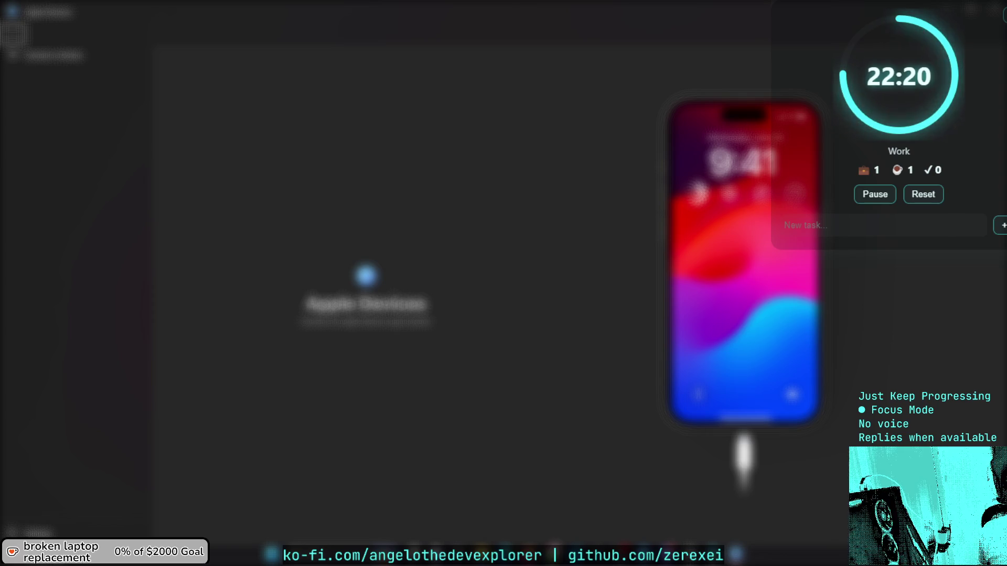
# Select the connected device in the Apple Devices sidebar to open its page.
pyautogui.click(78, 57)
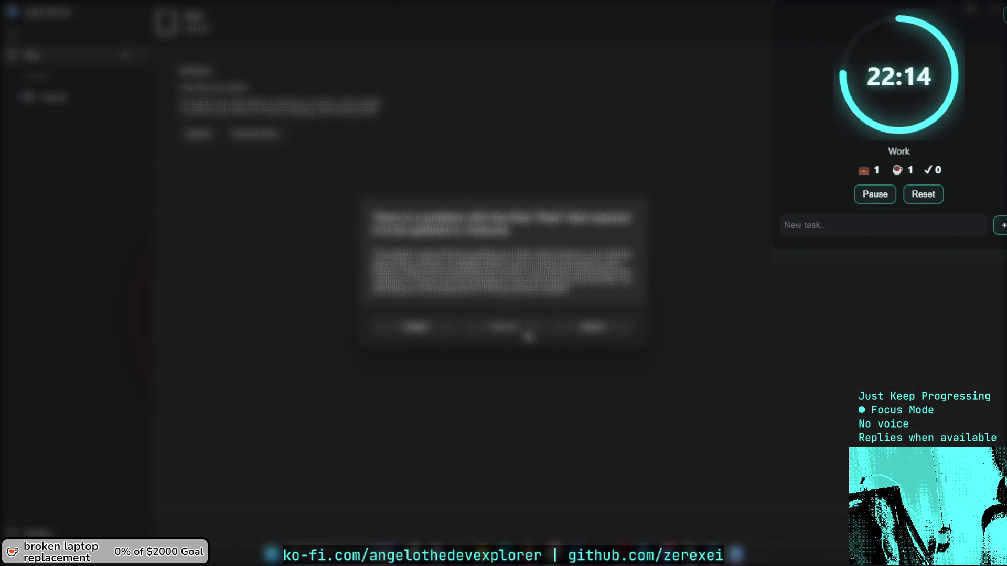
# Try the device's second action, cancel its prompts, and collapse and re-expand the device group.
pyautogui.click(523, 332)
pyautogui.click(257, 137)
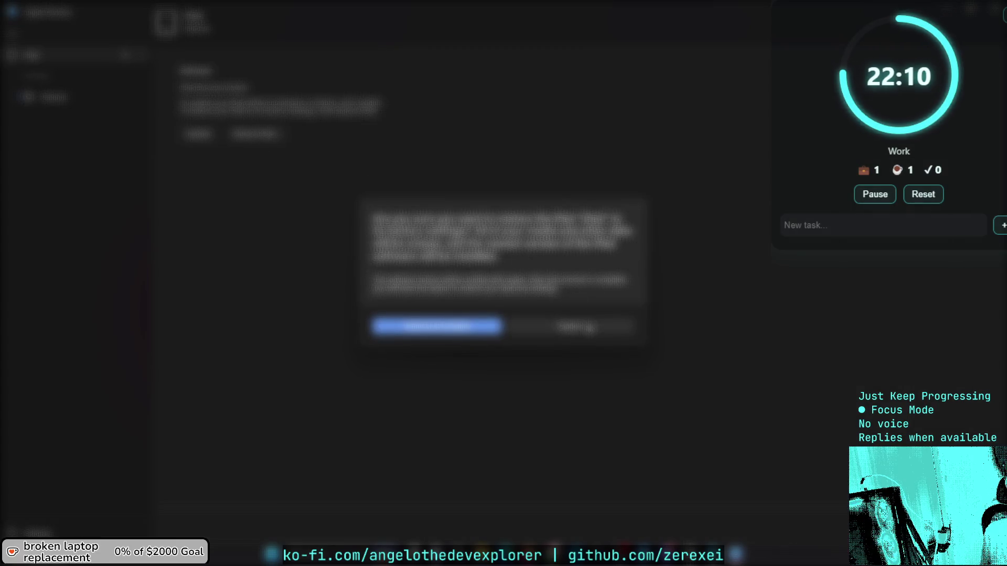
pyautogui.click(590, 331)
pyautogui.click(277, 135)
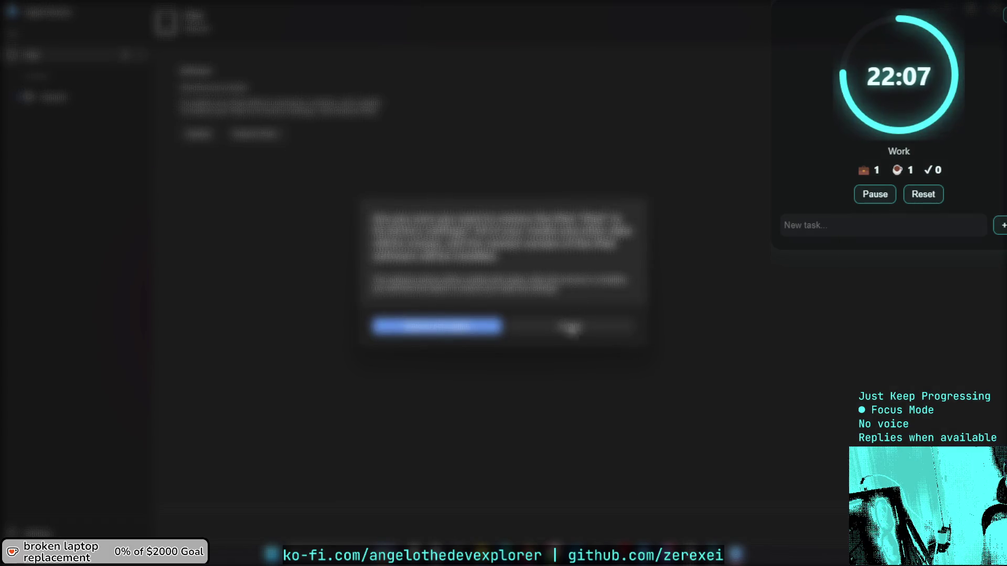
pyautogui.click(572, 329)
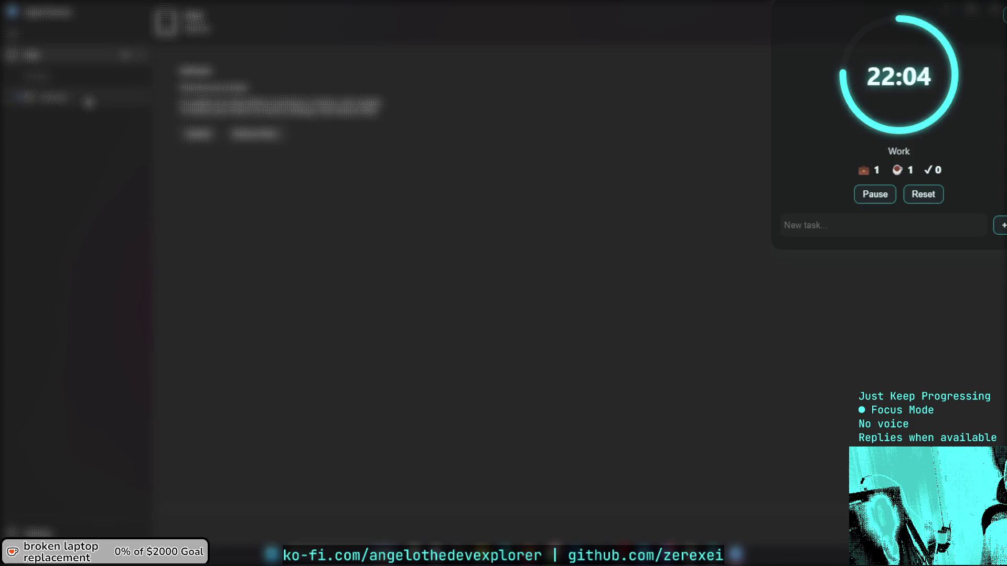
pyautogui.click(139, 59)
pyautogui.click(139, 58)
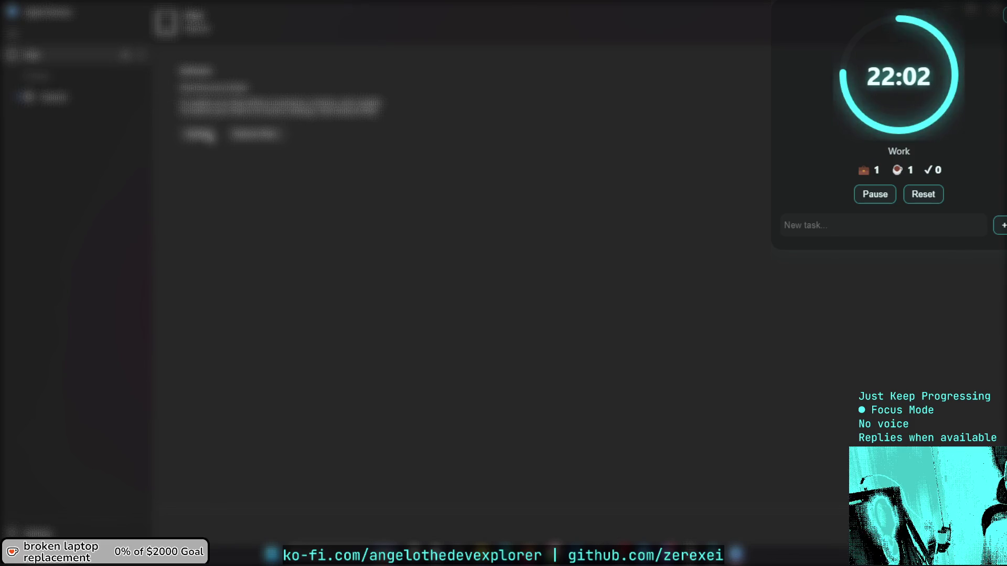
# Start the device's first action, confirm the prompt, agree to the terms, and return to the browser.
pyautogui.click(208, 138)
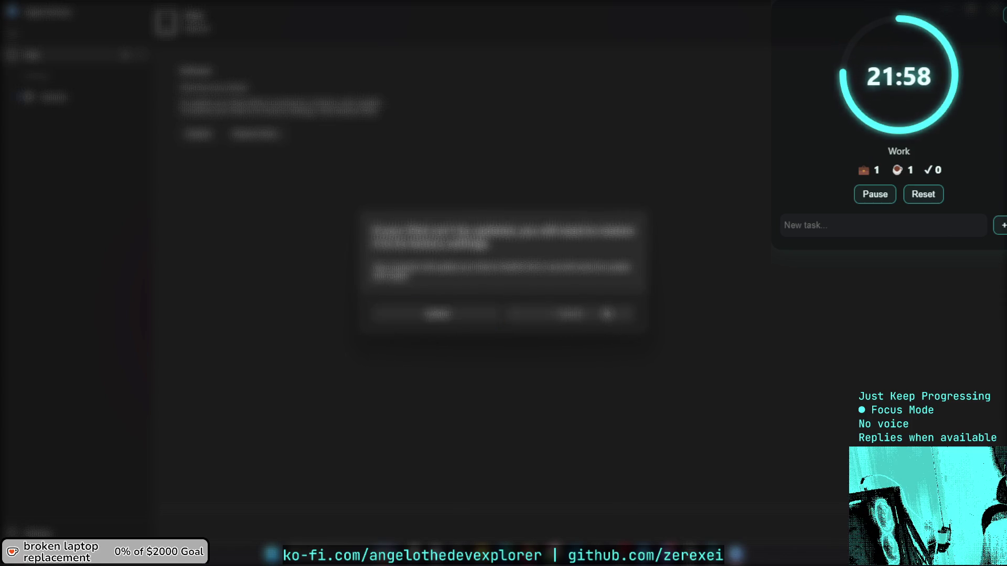
pyautogui.press('Escape')
pyautogui.click(249, 138)
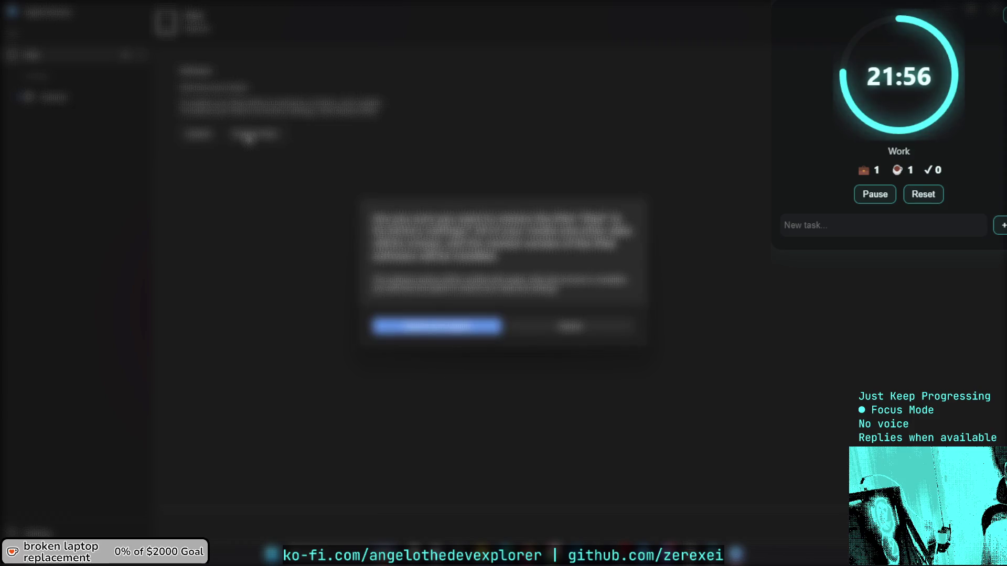
pyautogui.click(445, 329)
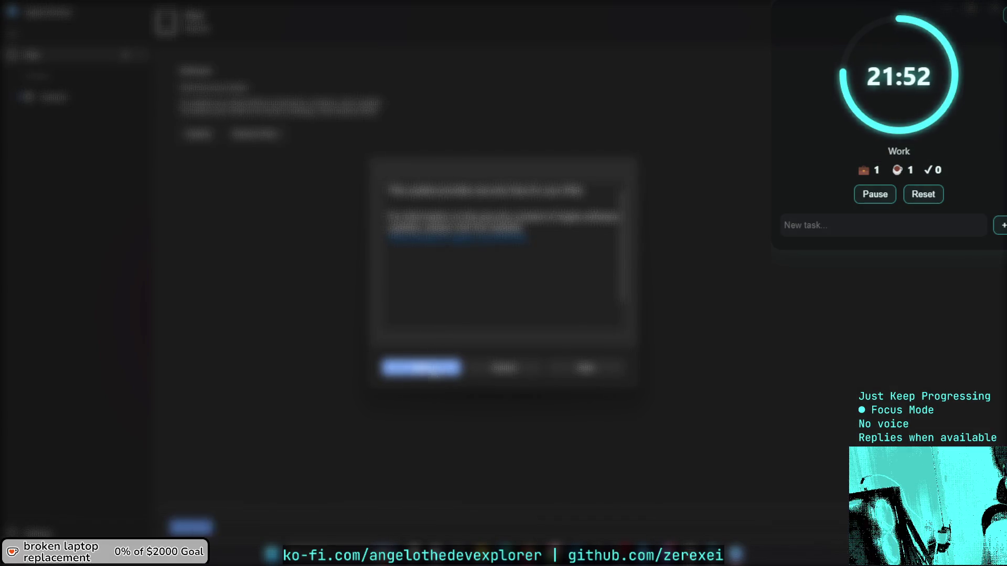
pyautogui.click(434, 375)
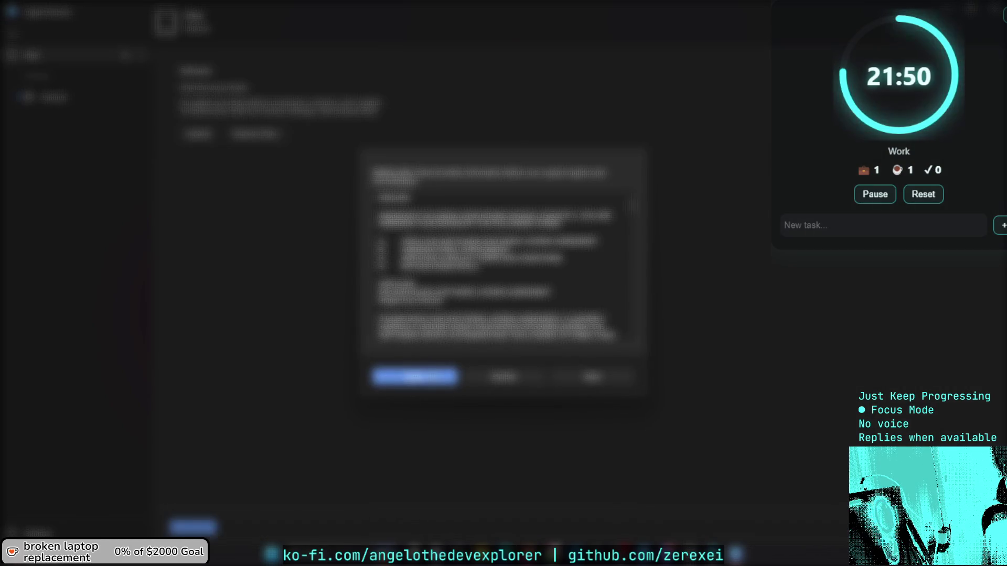
pyautogui.click(433, 375)
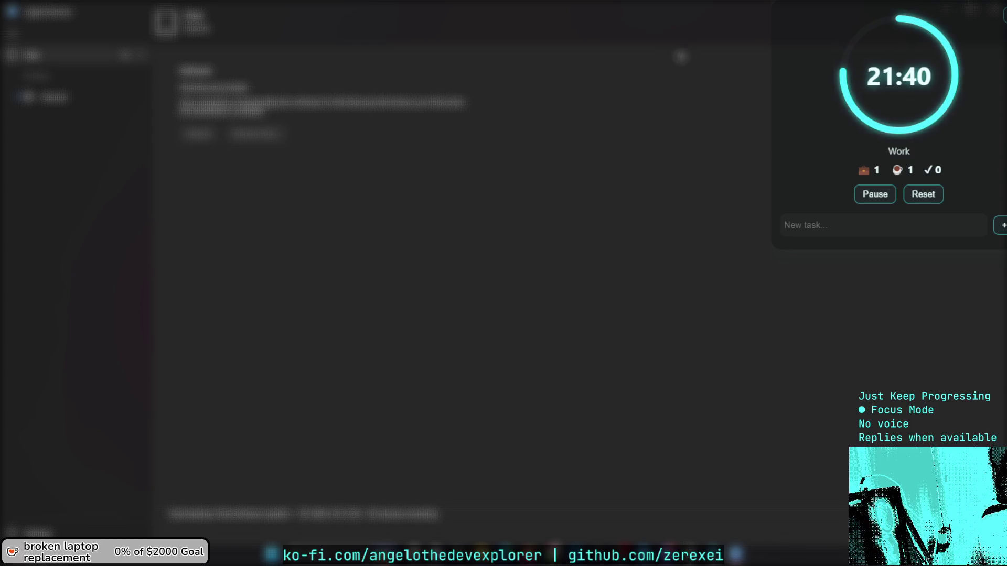
pyautogui.hotkey('alt', 'Tab')
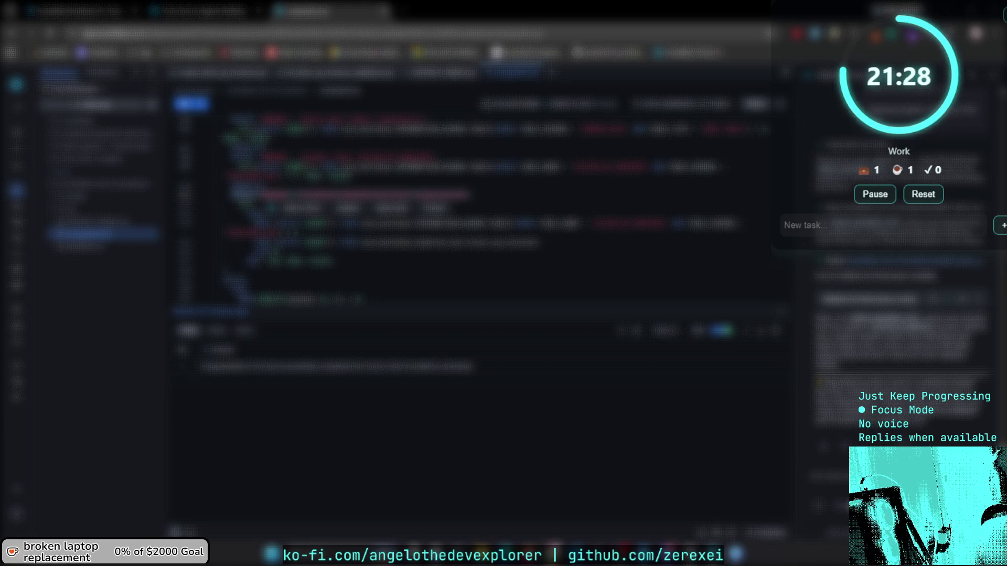
# Jump to 'Environment and Data Loading' in the From Zero to Agents guide and open the Setup Instructions link in a new tab.
pyautogui.click(198, 9)
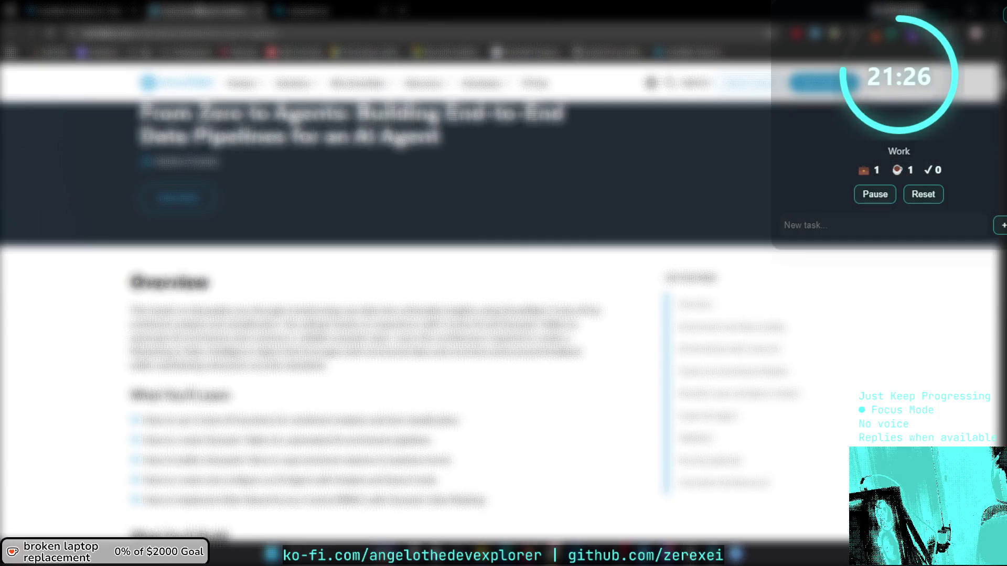
pyautogui.scroll(-4, 279, 260)
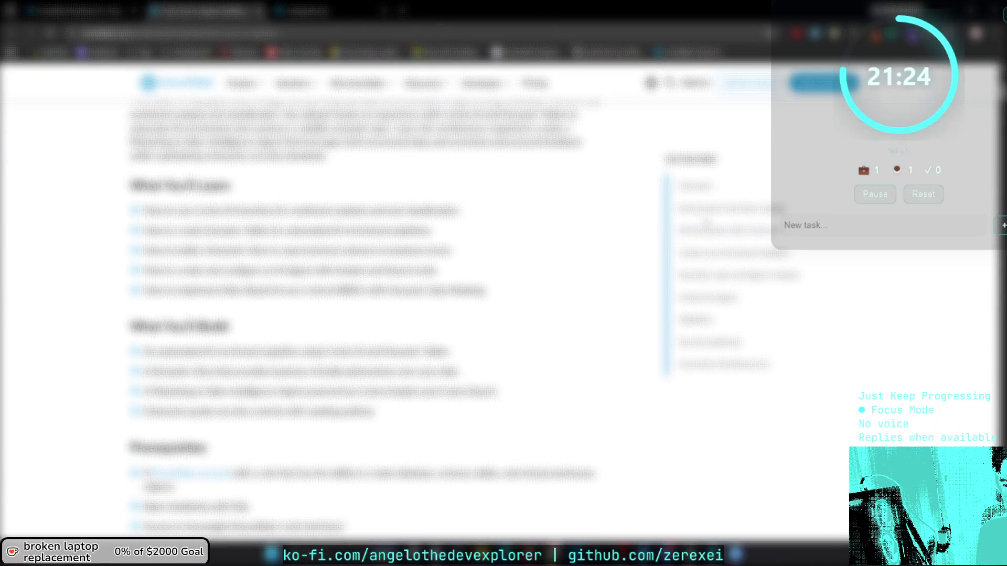
pyautogui.click(708, 212)
pyautogui.scroll(-3, 424, 202)
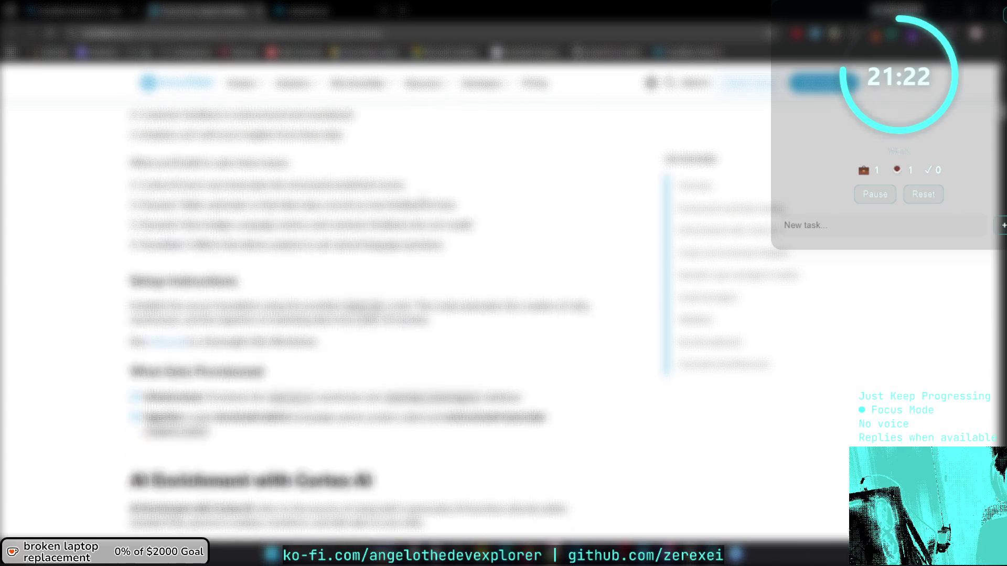
pyautogui.click(170, 290)
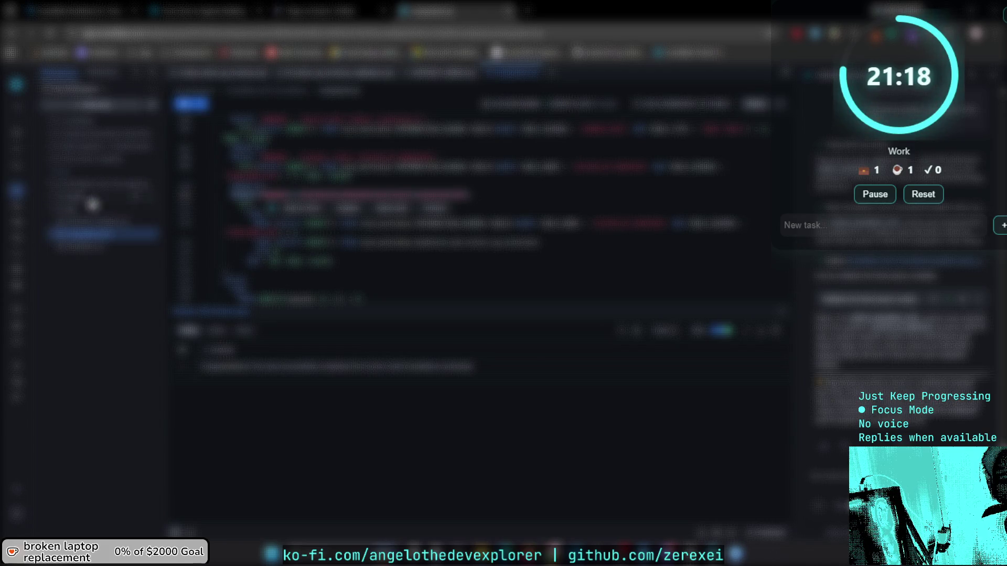
# Create a new file in the project folder, then load and review the corrected GitHub page address.
pyautogui.rightClick(135, 161)
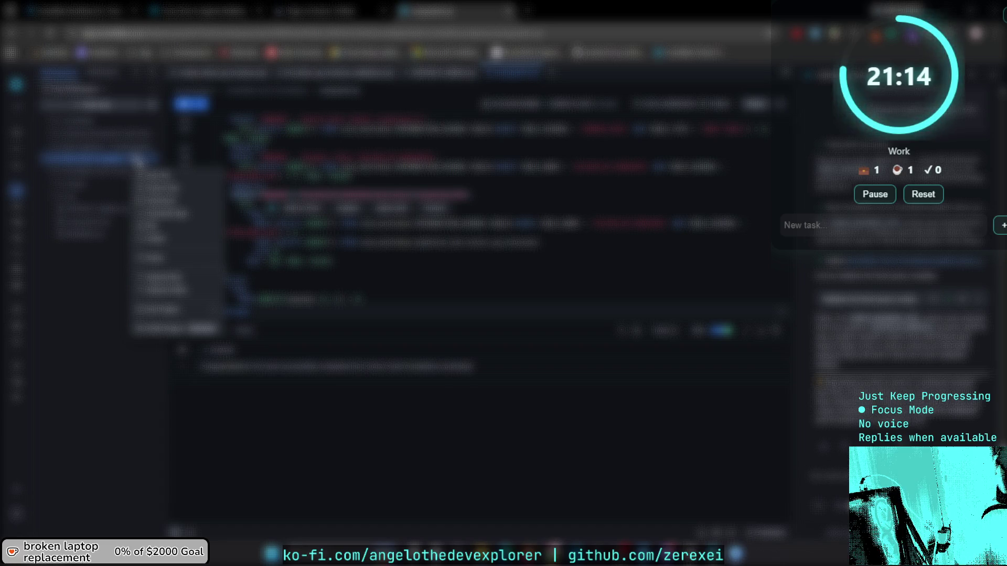
pyautogui.click(157, 188)
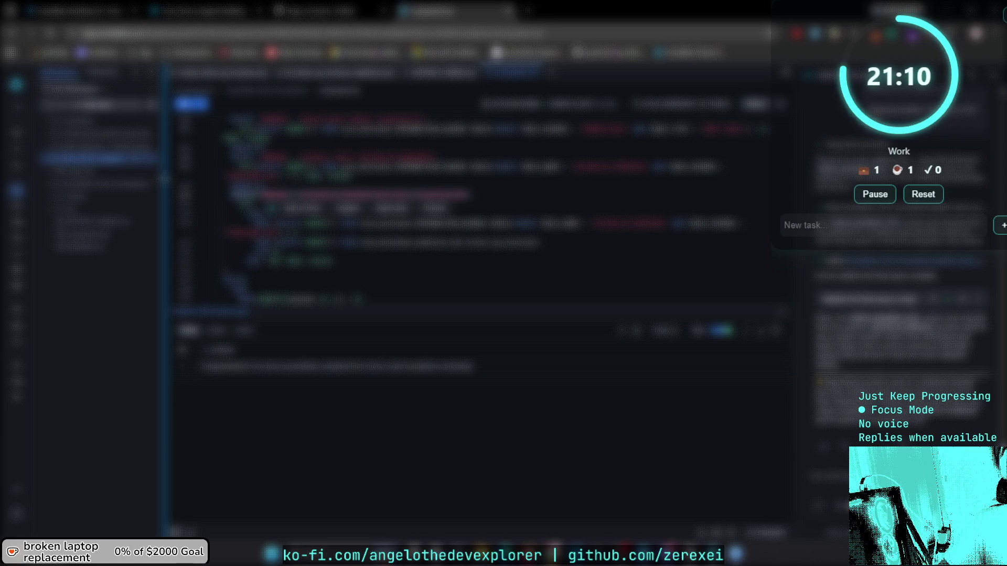
pyautogui.hotkey('ctrl', 'shift', 'Tab')
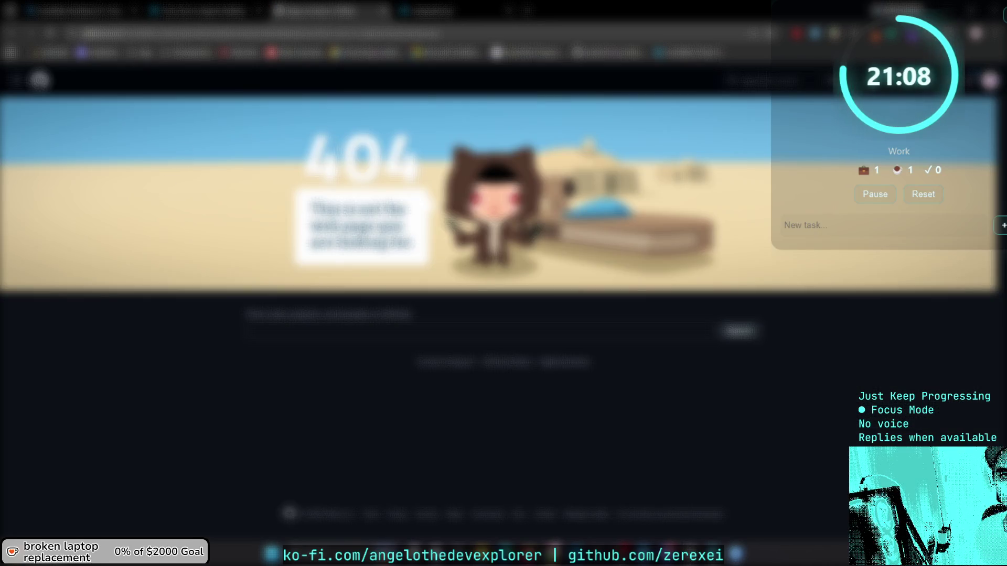
pyautogui.hotkey('ctrl', 'v')
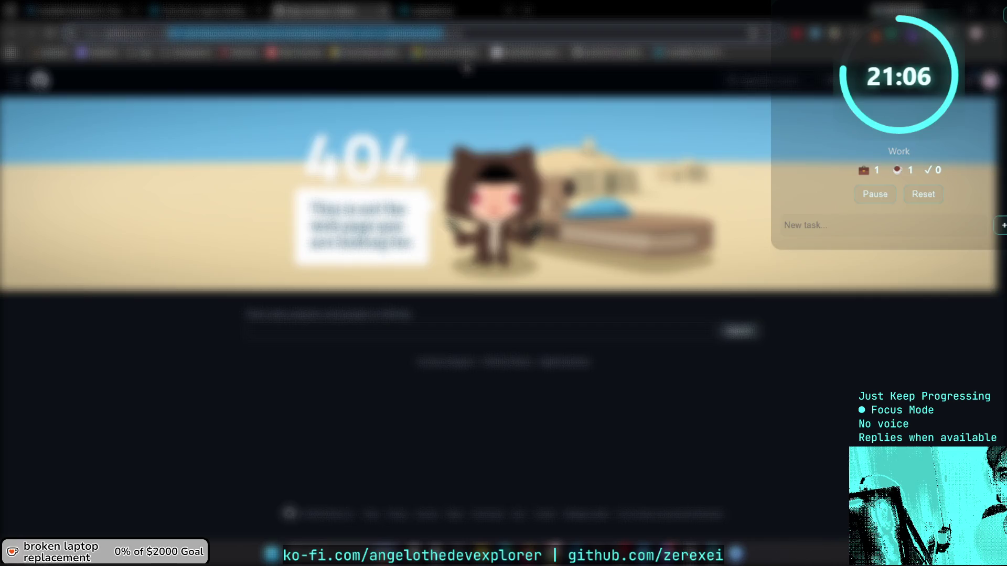
pyautogui.press('Return')
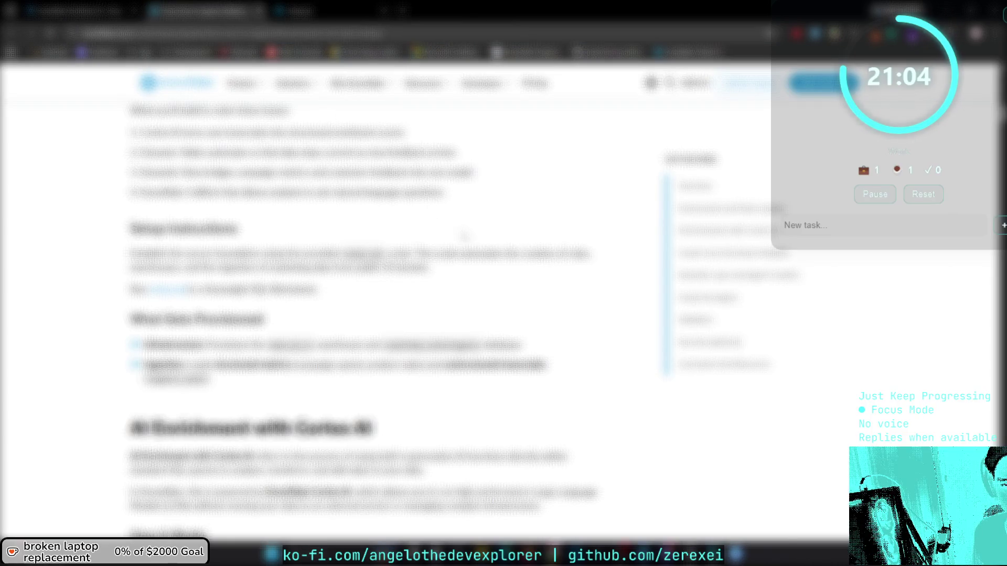
pyautogui.scroll(1, 357, 245)
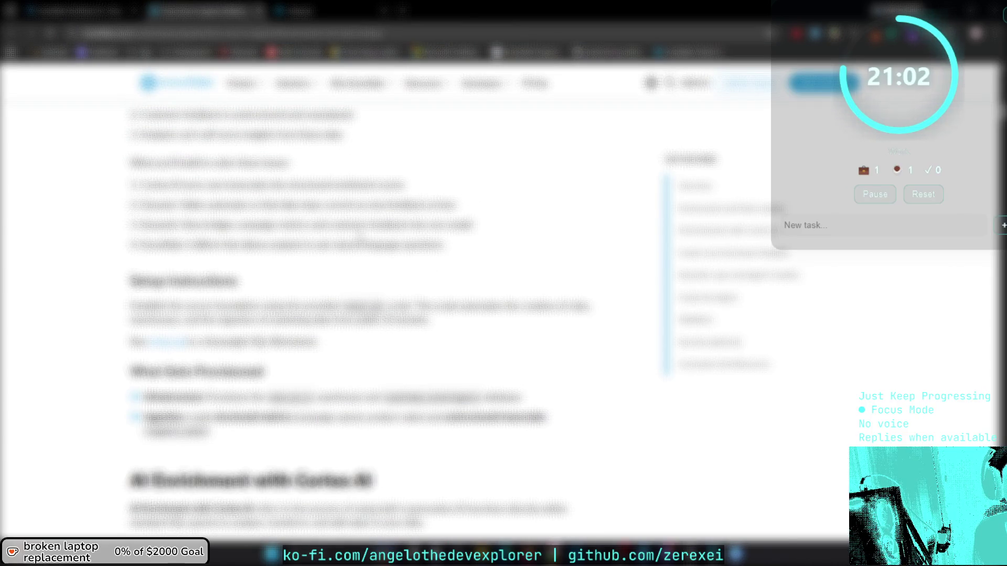
pyautogui.scroll(1, 357, 315)
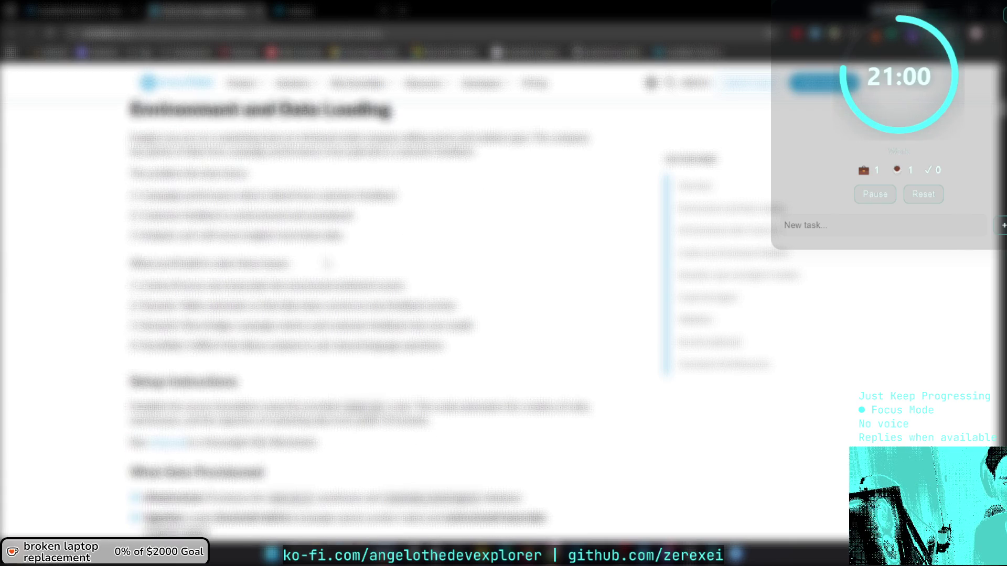
pyautogui.scroll(-2, 359, 321)
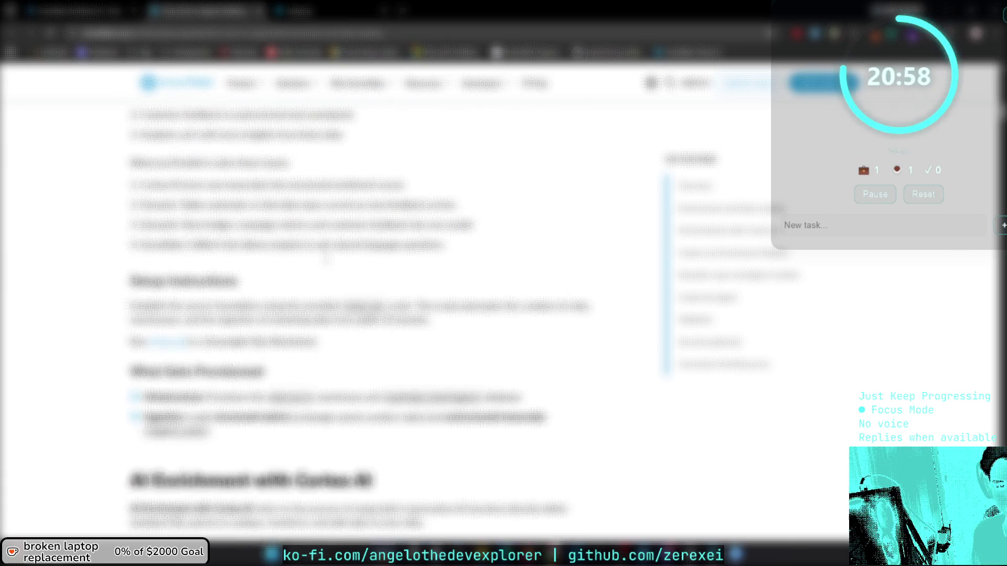
pyautogui.scroll(-2, 364, 324)
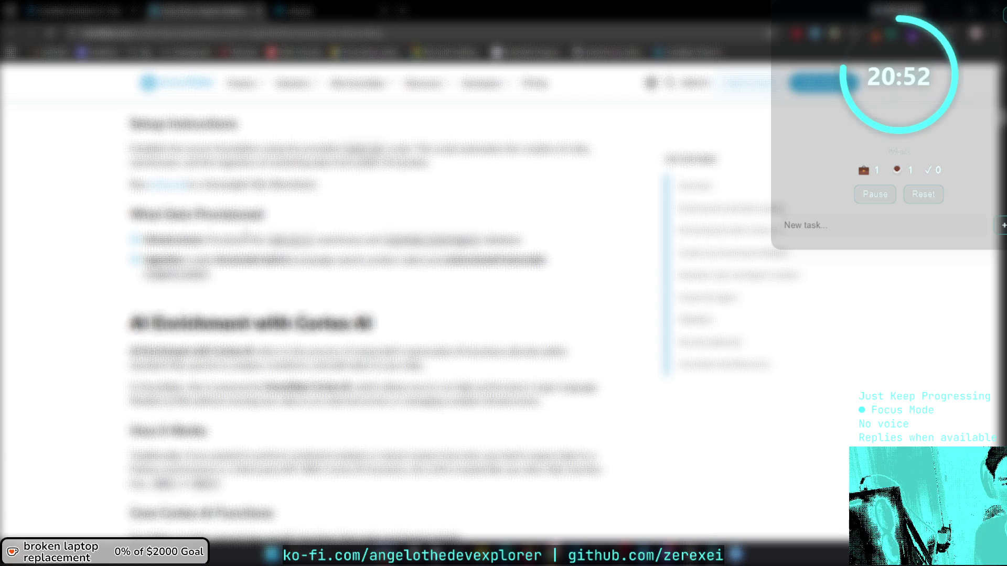
pyautogui.scroll(-3, 364, 315)
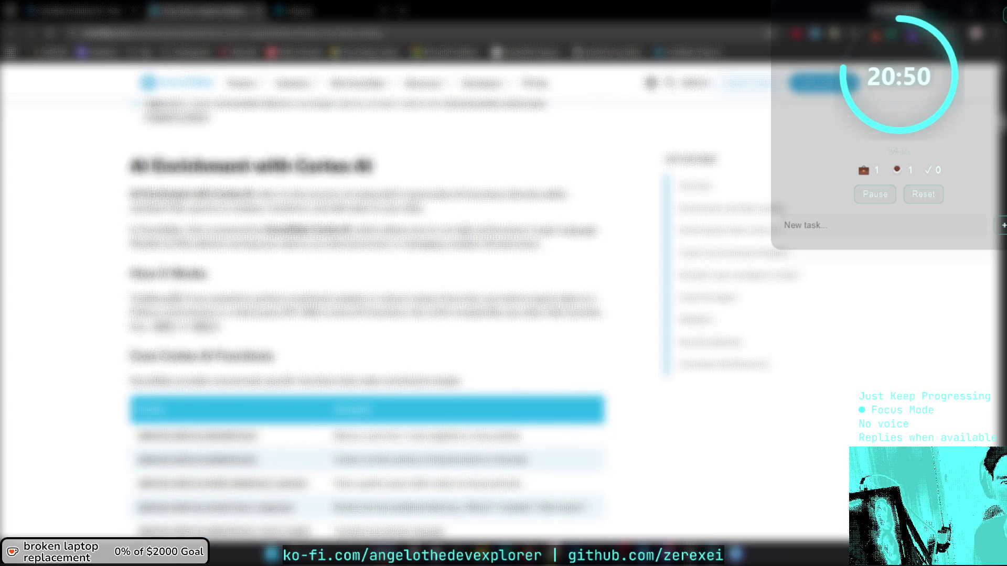
pyautogui.scroll(10, 364, 315)
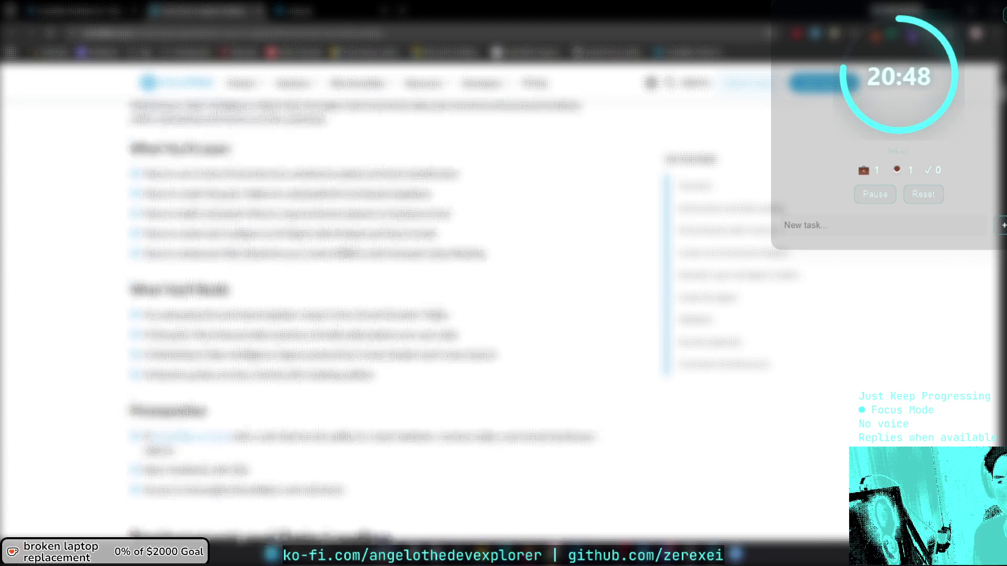
pyautogui.scroll(7, 364, 314)
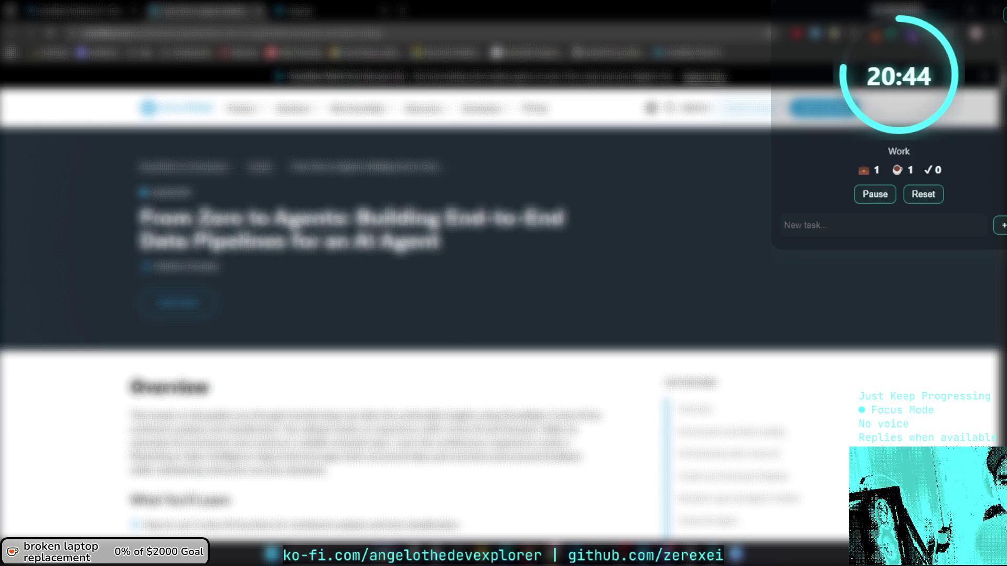
# Expand the collapsible setup section in the lab guide.
pyautogui.click(92, 12)
pyautogui.scroll(-2, 378, 310)
pyautogui.click(255, 246)
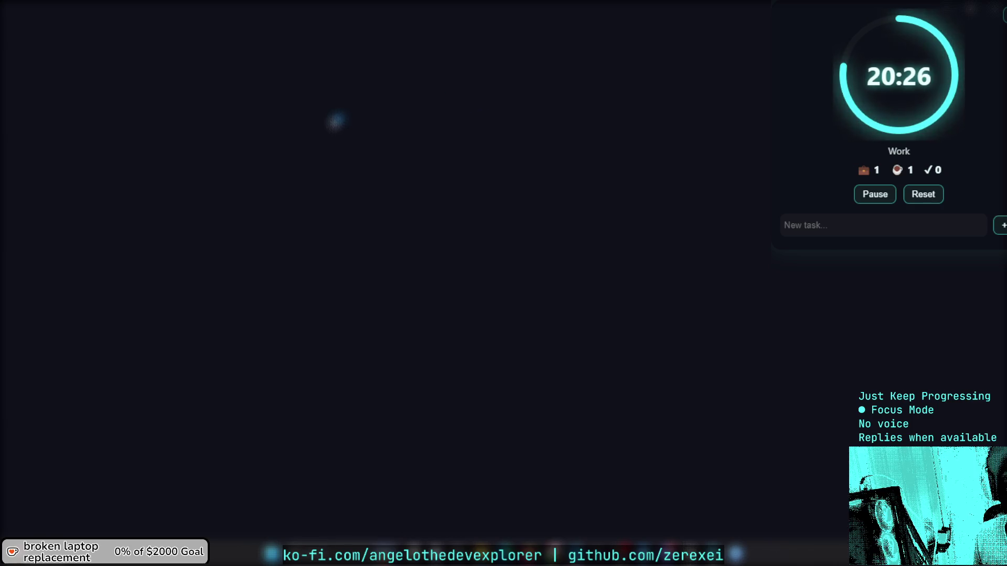
# Flip between the code editor and the From Zero to Agents article, briefly checking Apple Devices.
pyautogui.hotkey('alt', 'Tab')
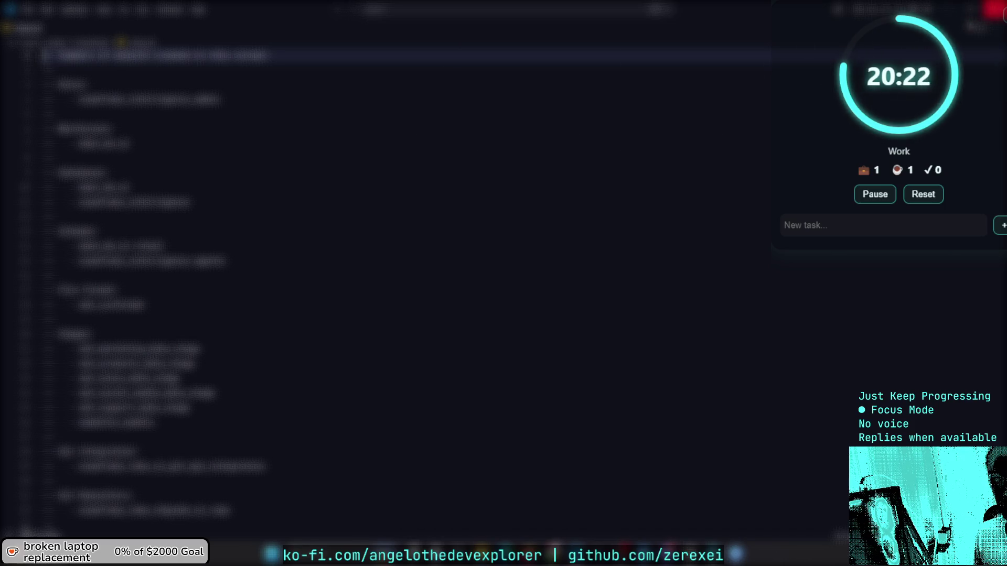
pyautogui.hotkey('alt', 'Tab')
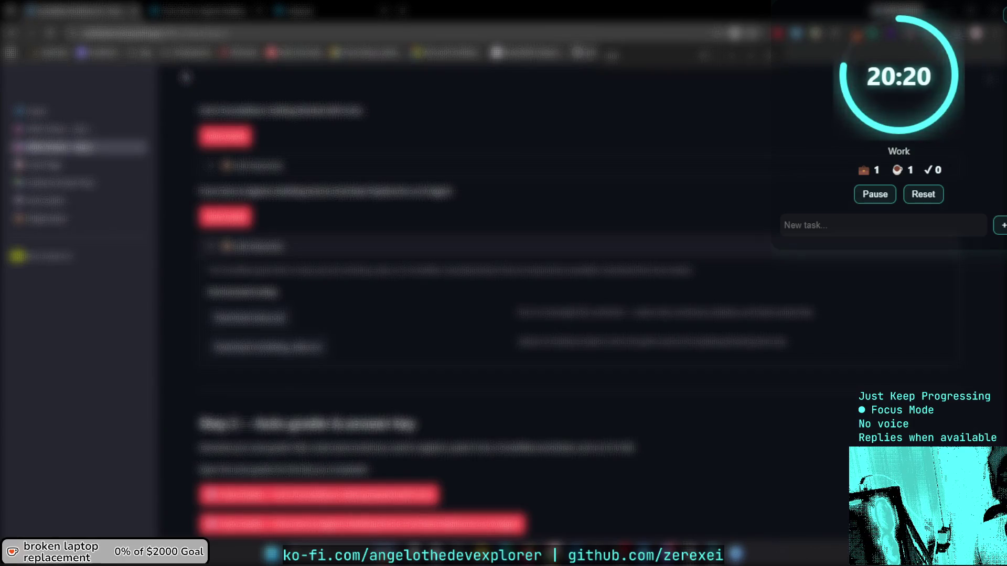
pyautogui.click(204, 9)
pyautogui.hotkey('alt', 'Tab')
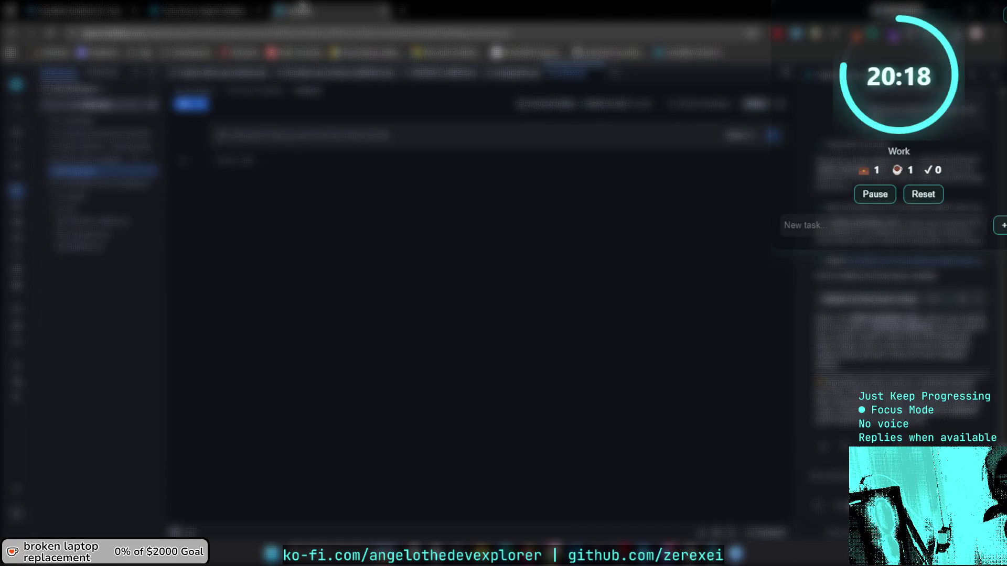
pyautogui.hotkey('alt', 'Tab')
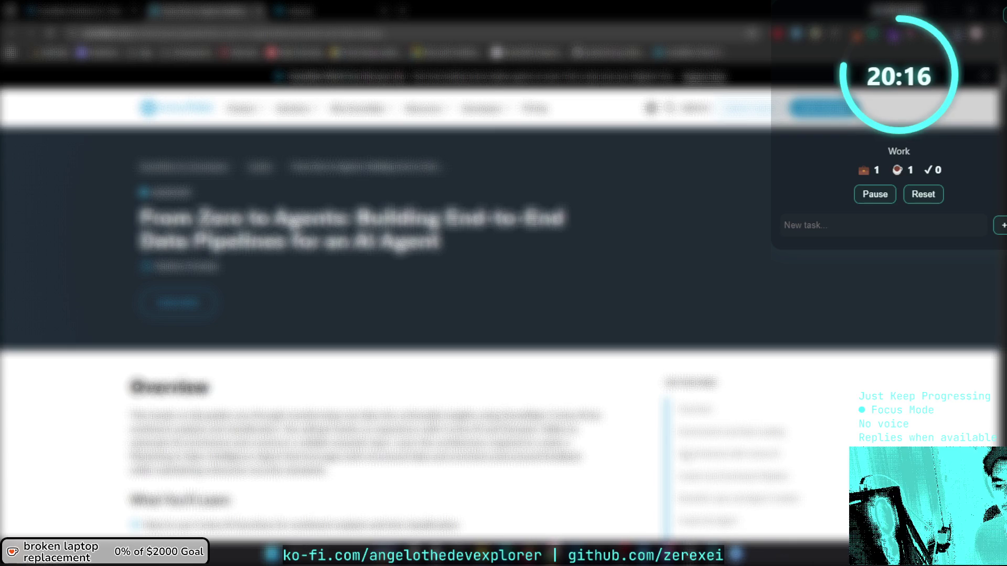
pyautogui.click(740, 555)
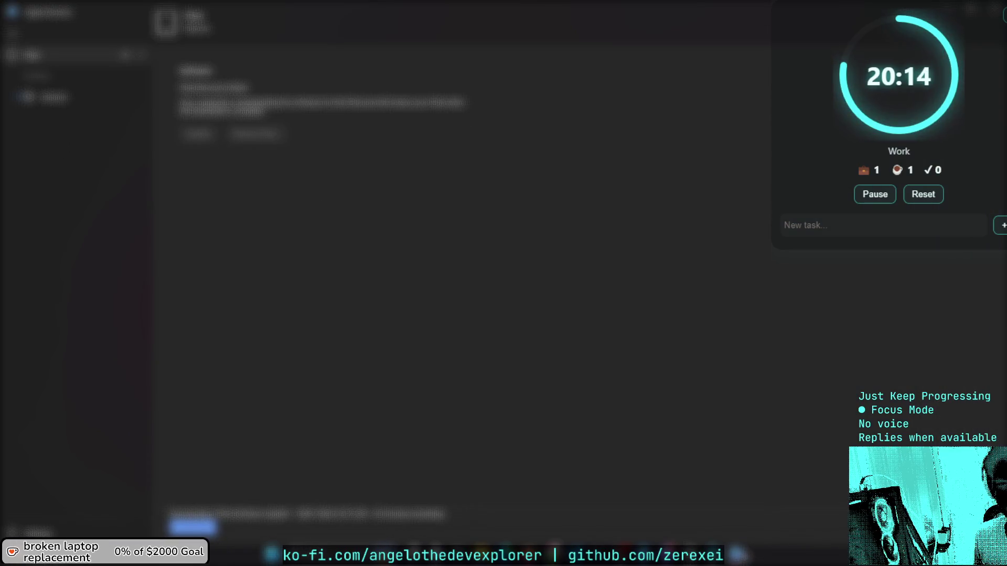
pyautogui.click(737, 554)
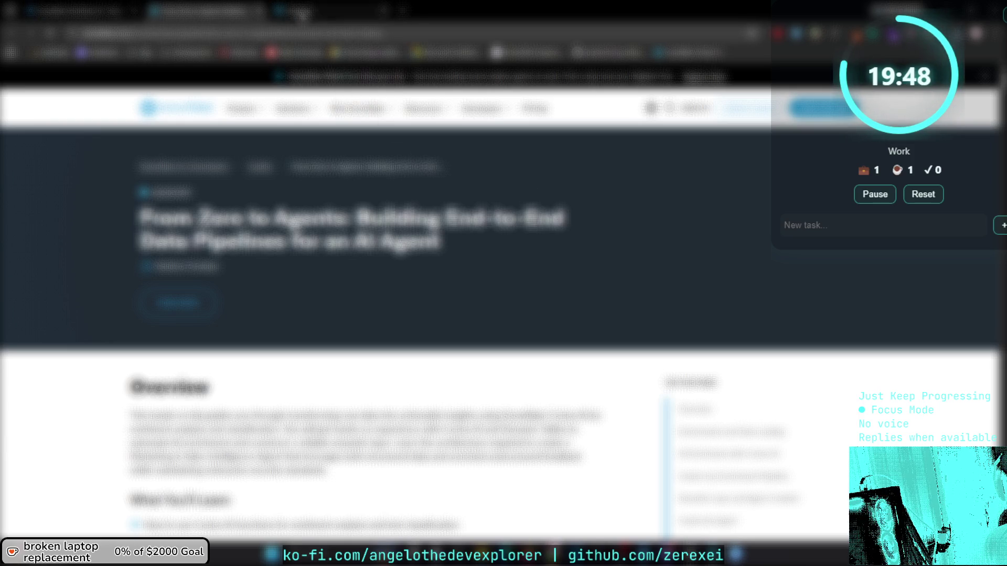
pyautogui.scroll(-3, 356, 173)
pyautogui.click(296, 9)
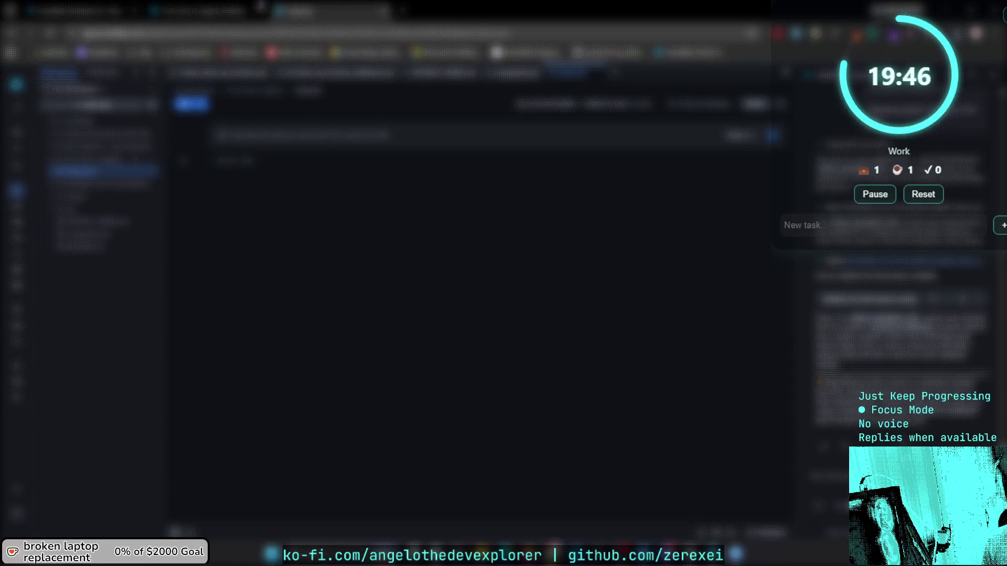
pyautogui.click(223, 8)
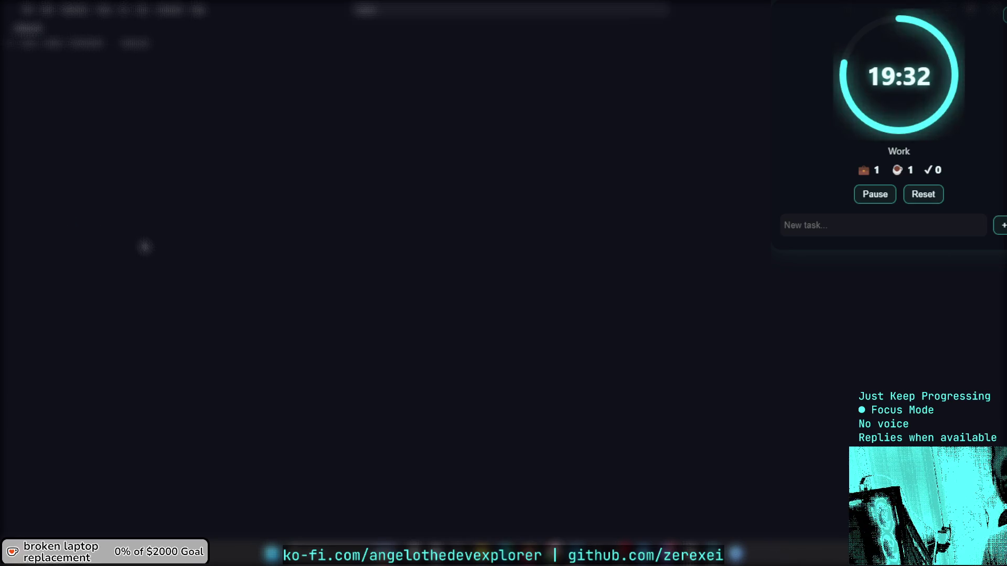
pyautogui.scroll(-5, 376, 202)
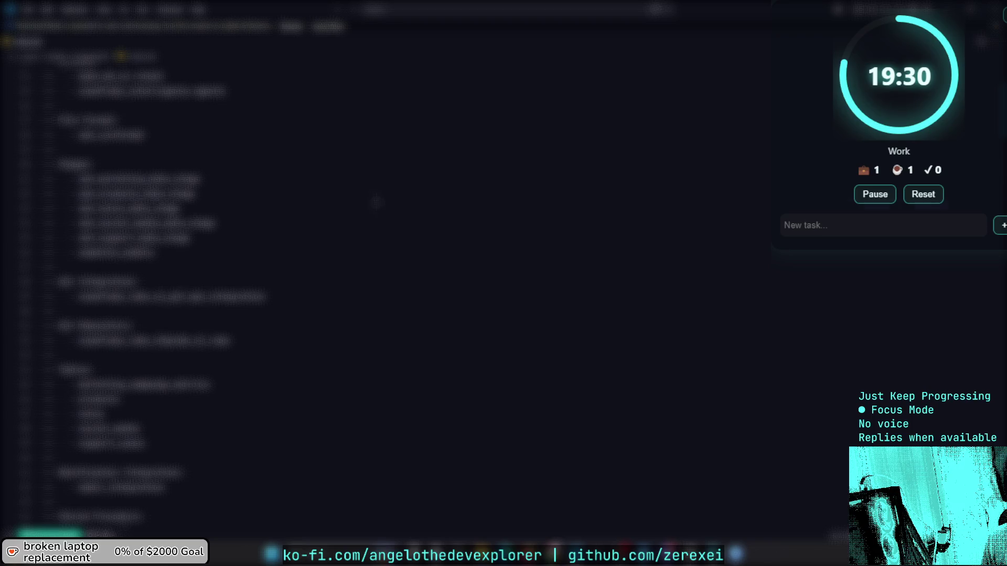
pyautogui.click(376, 208)
pyautogui.scroll(-10, 376, 202)
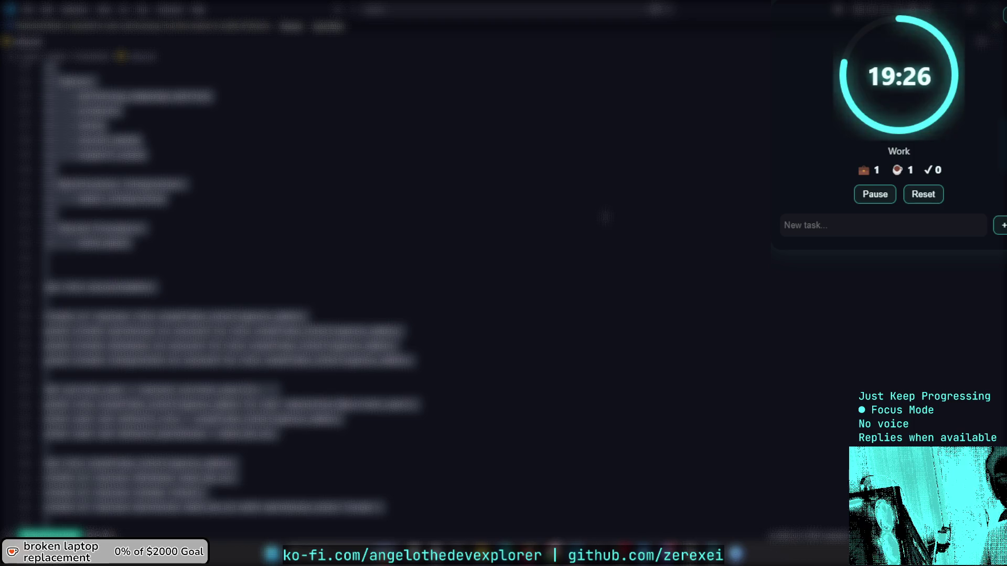
pyautogui.hotkey('alt', 'Tab')
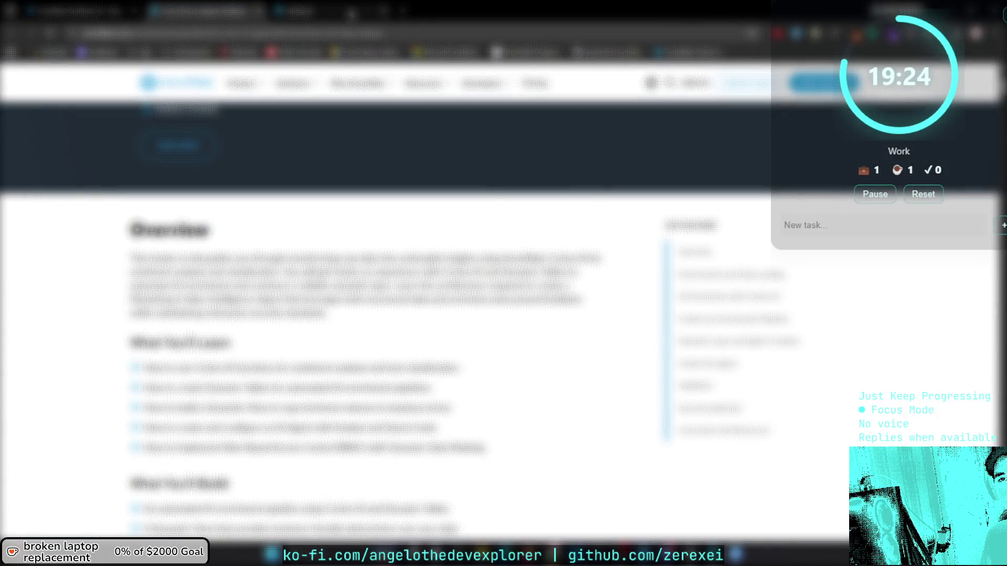
# Scroll through the lab code file, clear the search query, and bring Apple Devices forward.
pyautogui.click(350, 13)
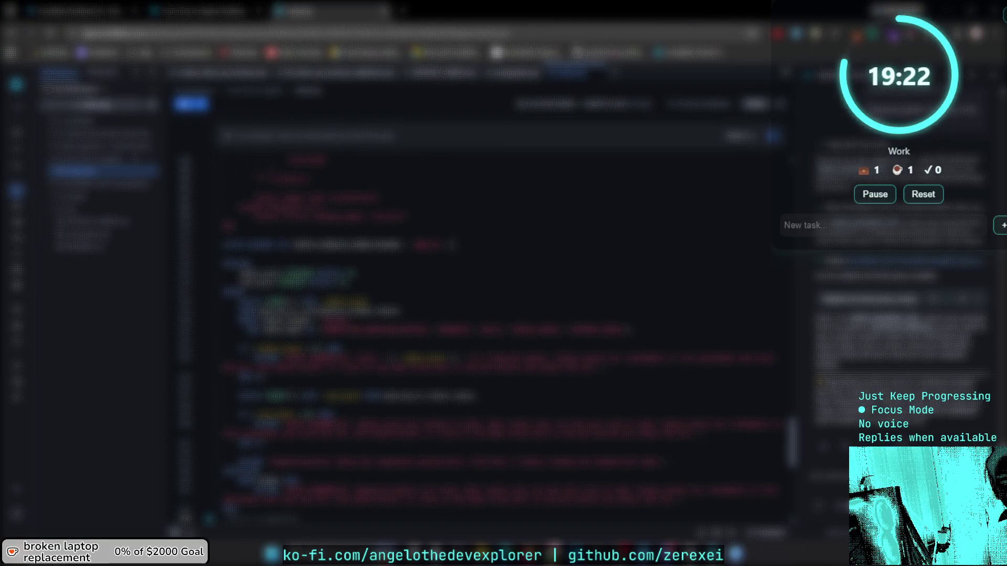
pyautogui.scroll(-10, 450, 244)
pyautogui.scroll(-5, 451, 244)
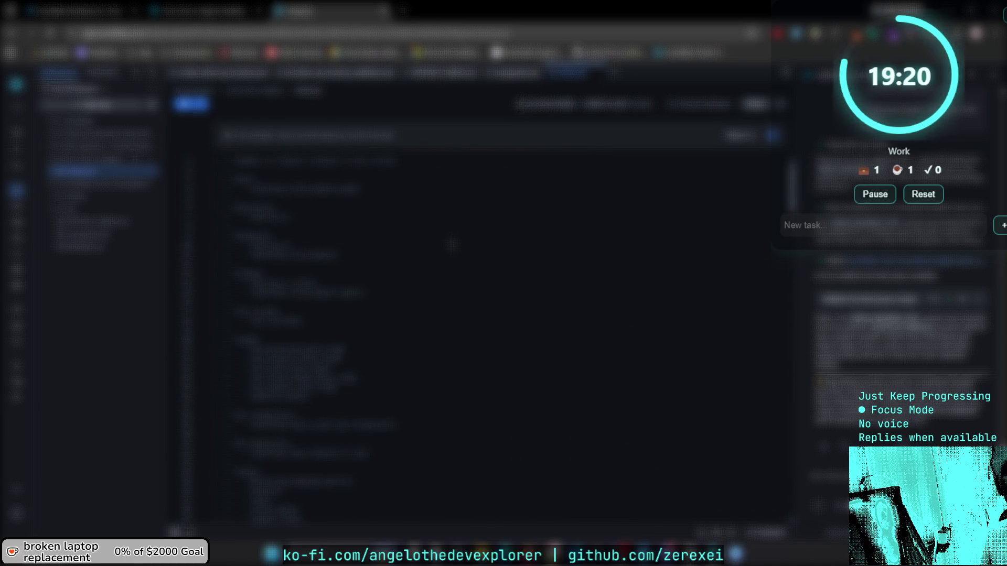
pyautogui.scroll(-10, 451, 245)
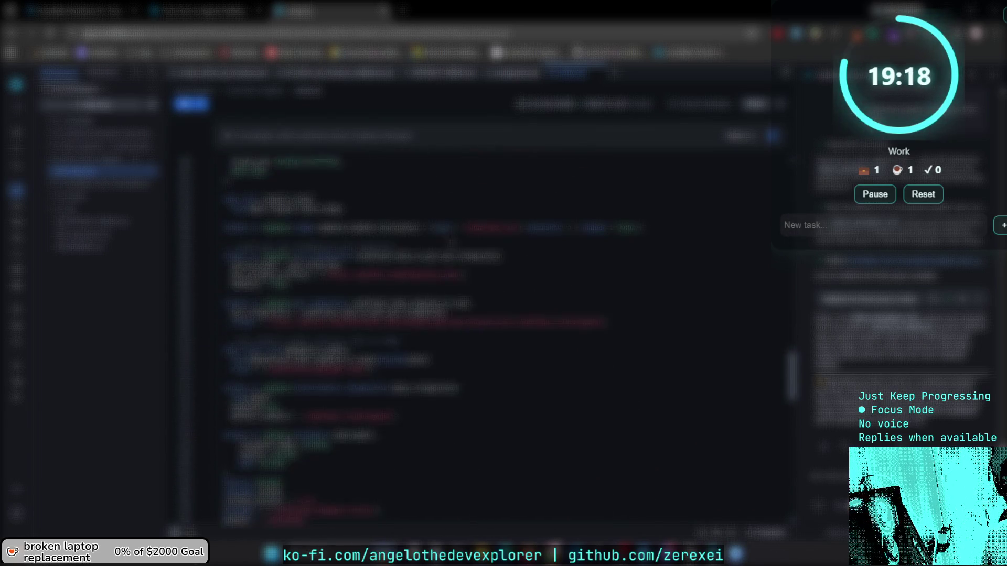
pyautogui.scroll(-10, 451, 244)
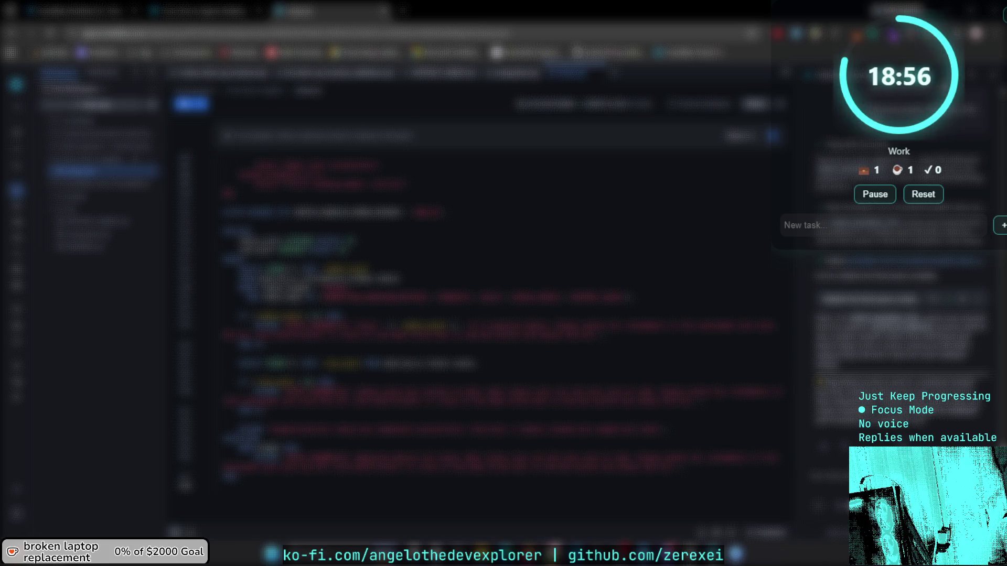
pyautogui.press('Return')
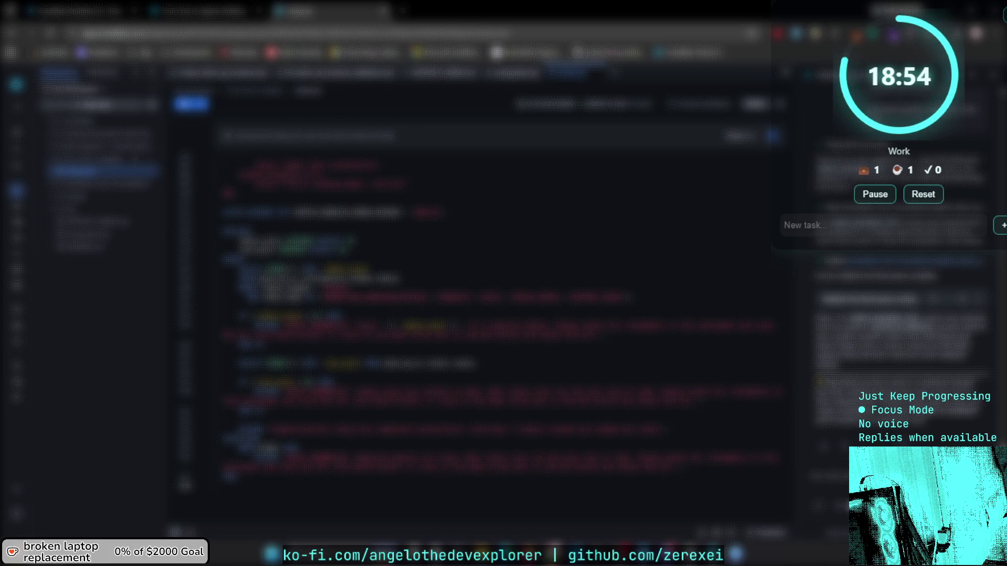
pyautogui.click(737, 548)
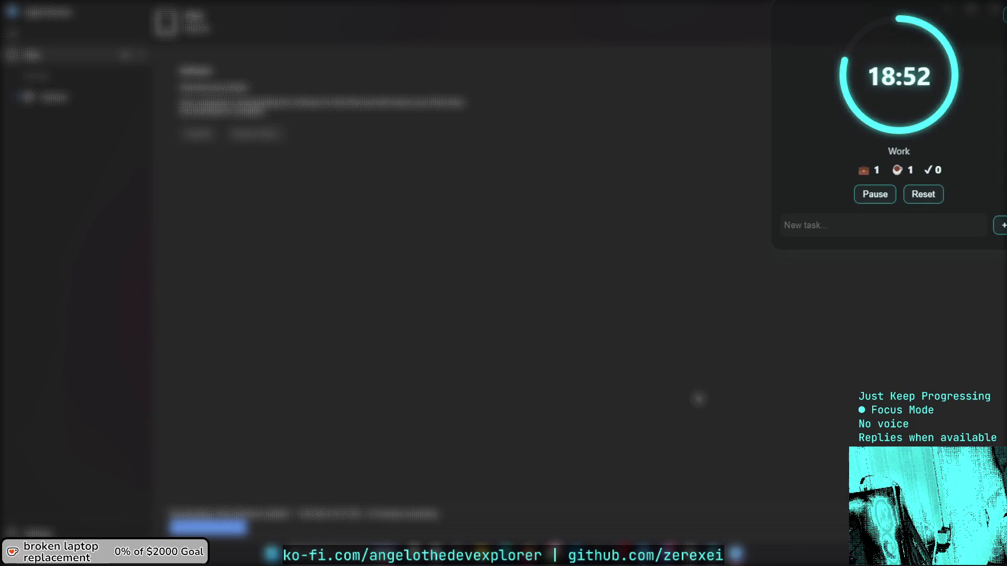
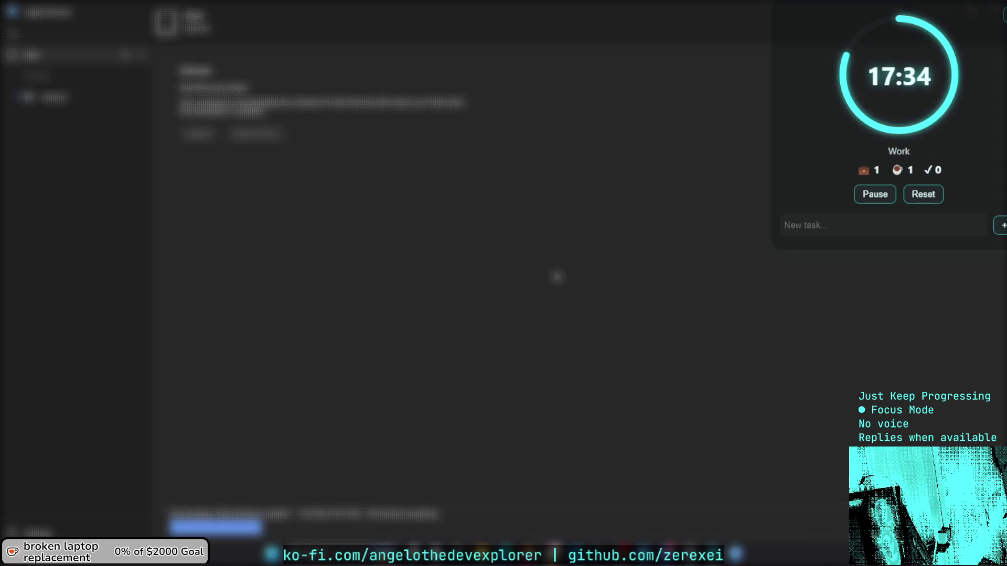
# Switch from the notes app to the code editor window with its AI chat panel.
pyautogui.hotkey('alt', 'Tab')
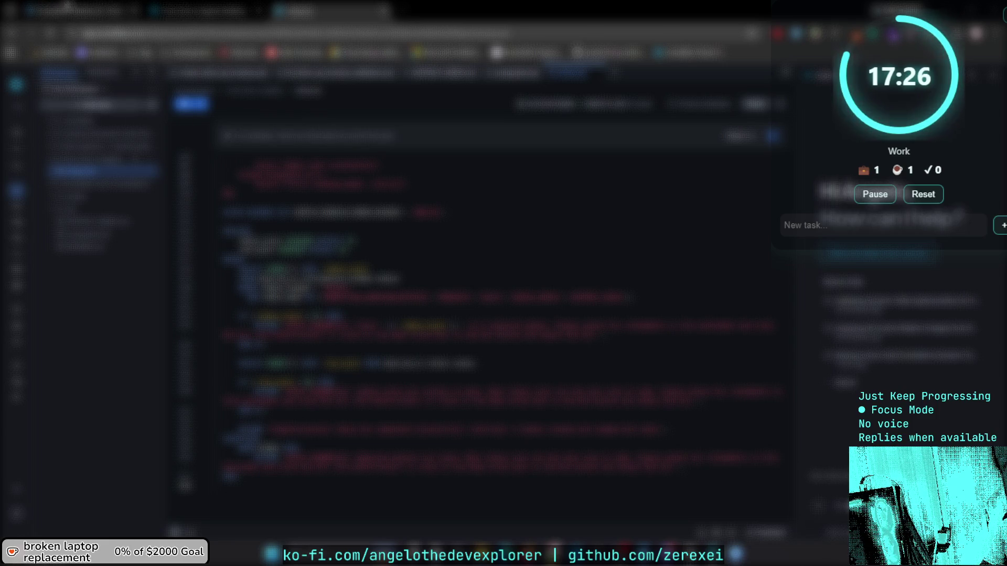
# Bring up the tutorial docs page showing Overview, What You'll Learn and What You'll Build.
pyautogui.click(199, 9)
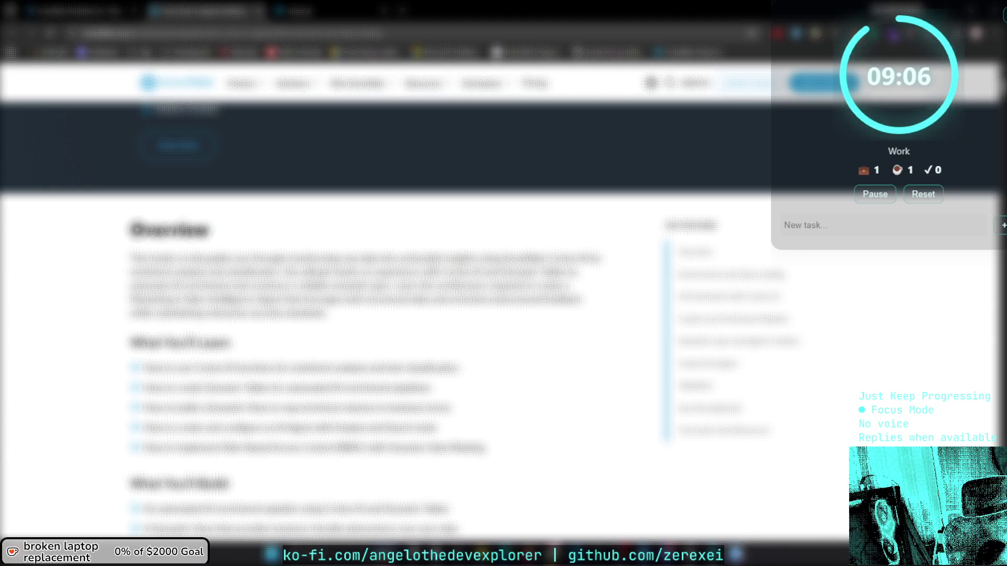
# Briefly toggle between windows, then bring up the code editor tab and scroll up the file.
pyautogui.click(735, 551)
pyautogui.click(736, 553)
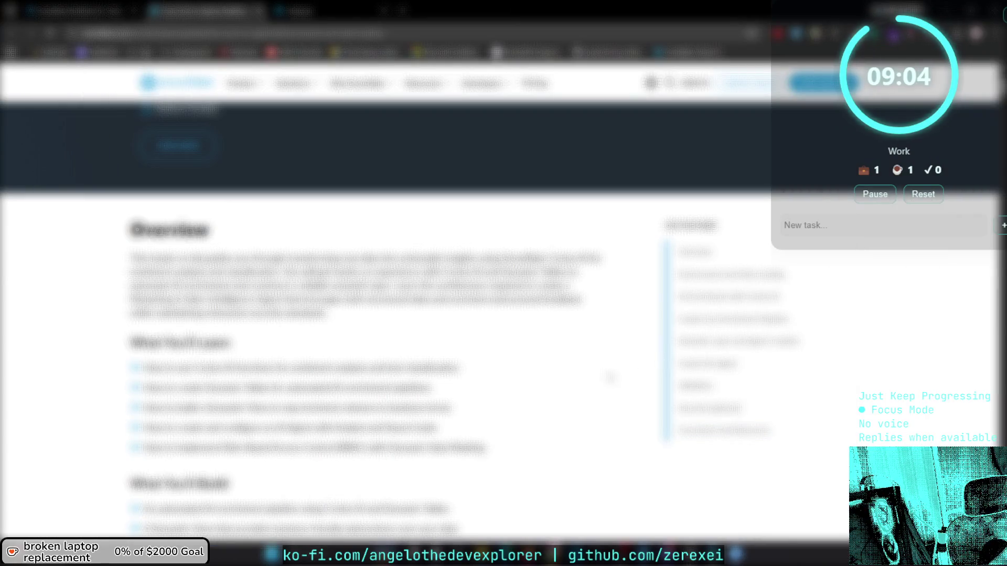
pyautogui.moveTo(551, 557)
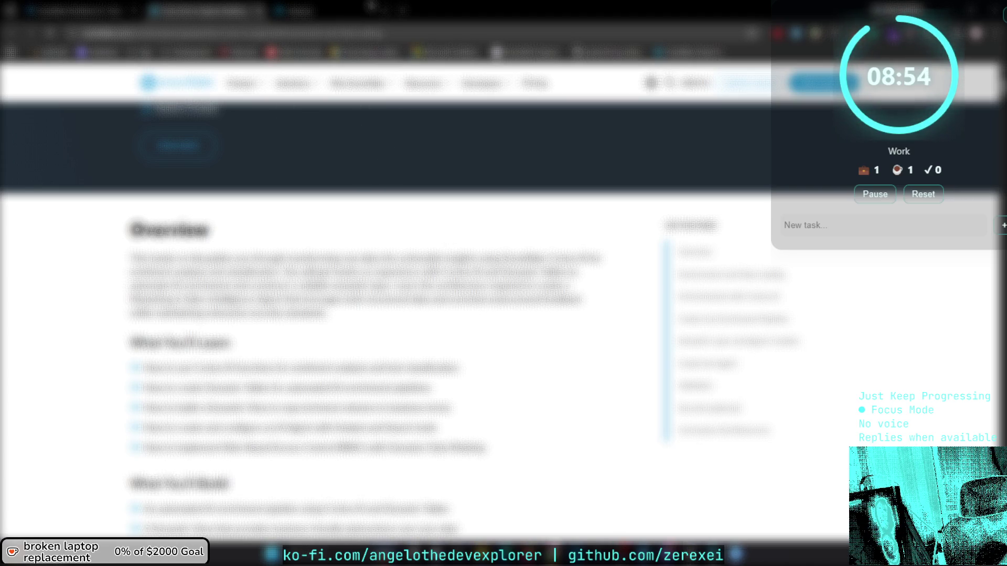
pyautogui.click(315, 10)
pyautogui.scroll(15, 542, 330)
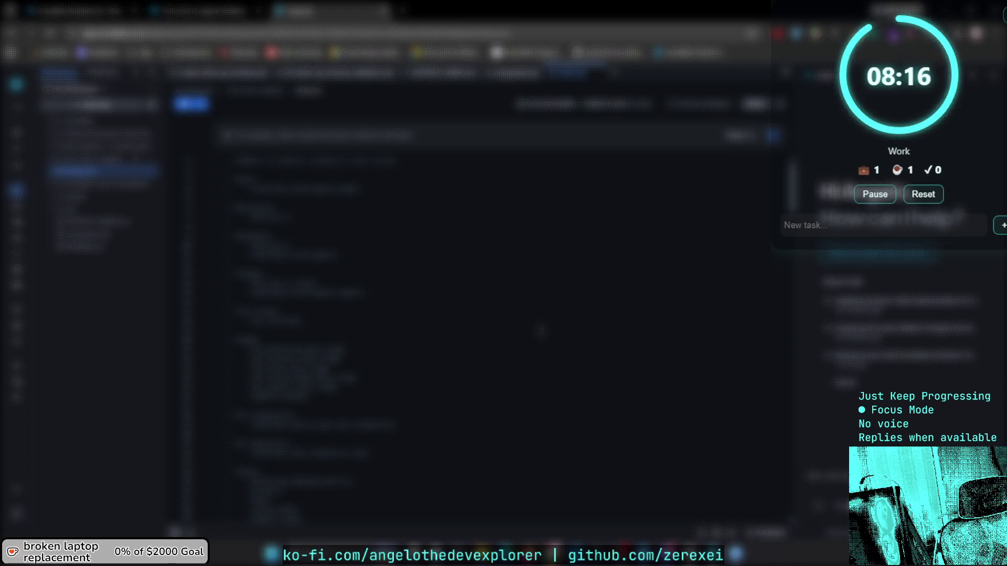
# Send three prompts to the chat assistant, then bring up Apple Devices from the taskbar.
pyautogui.press('Return')
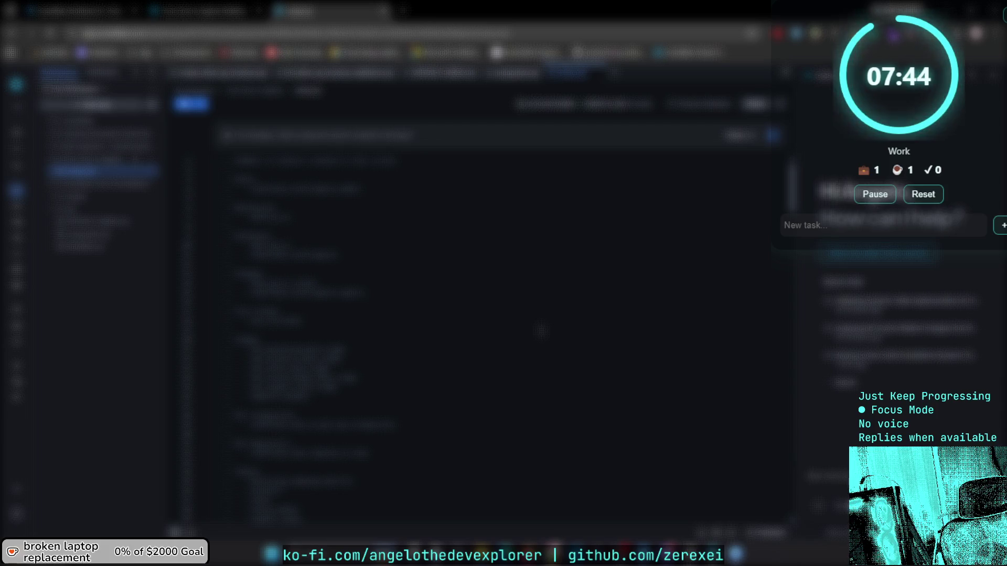
pyautogui.press('Return')
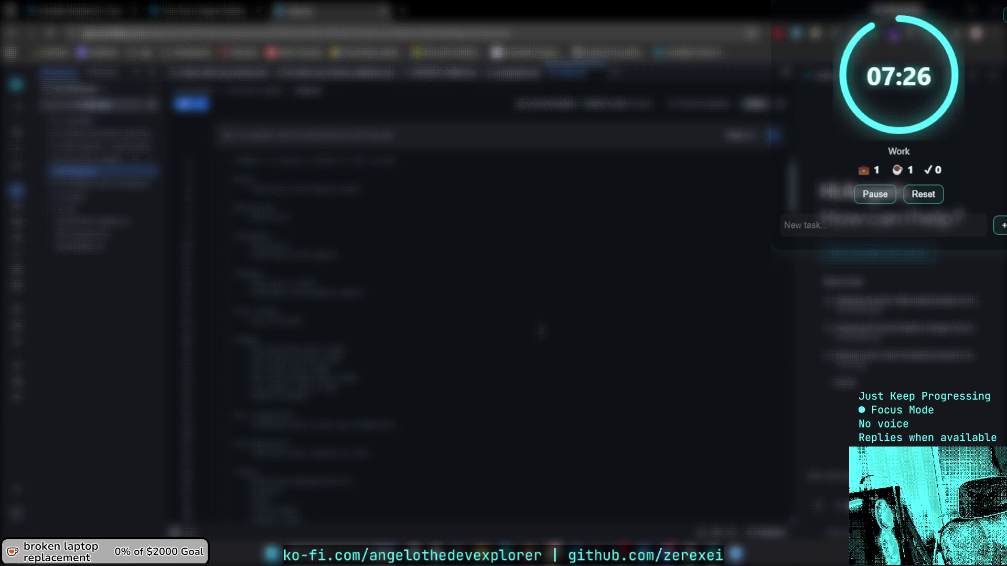
pyautogui.hotkey('ctrl', 'a')
pyautogui.press('BackSpace')
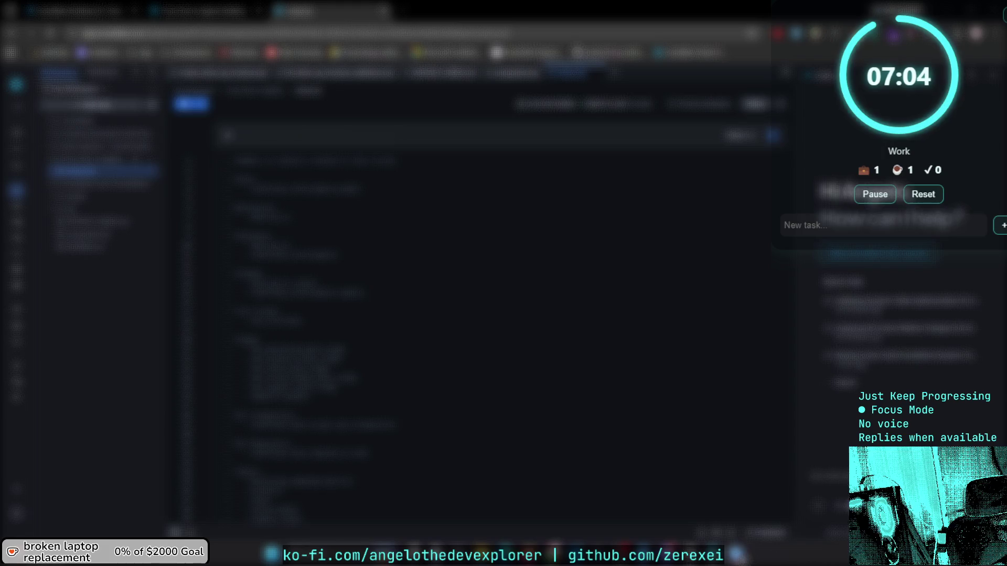
pyautogui.hotkey('alt', 'Tab')
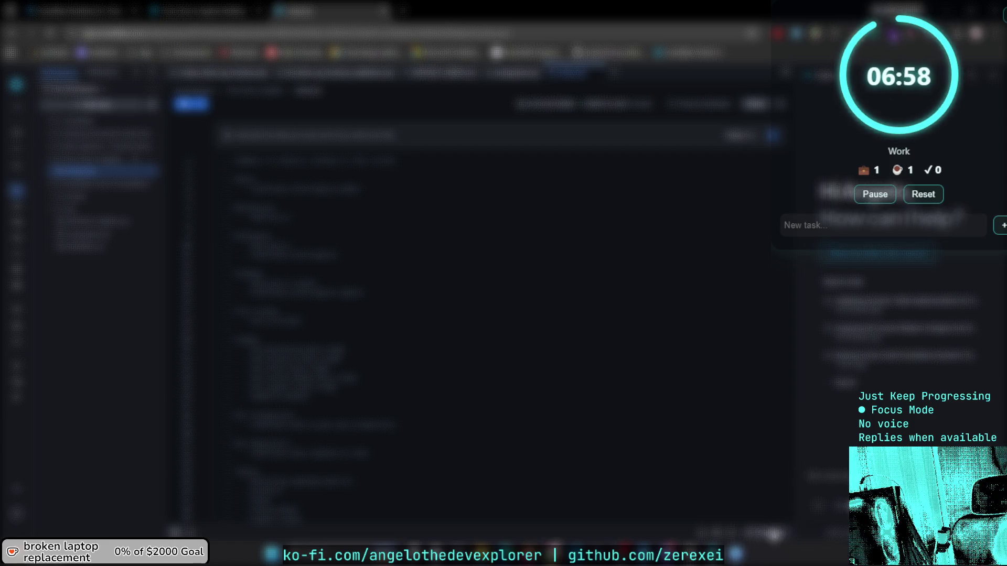
pyautogui.click(740, 553)
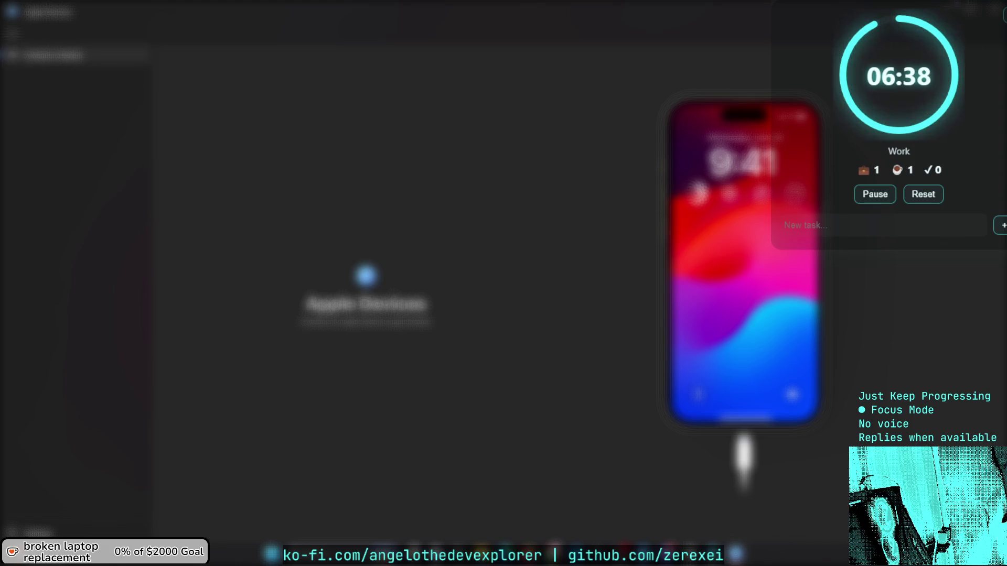
# Minimize Apple Devices, then restore it to the iPhone page with its alert dialog.
pyautogui.click(993, 9)
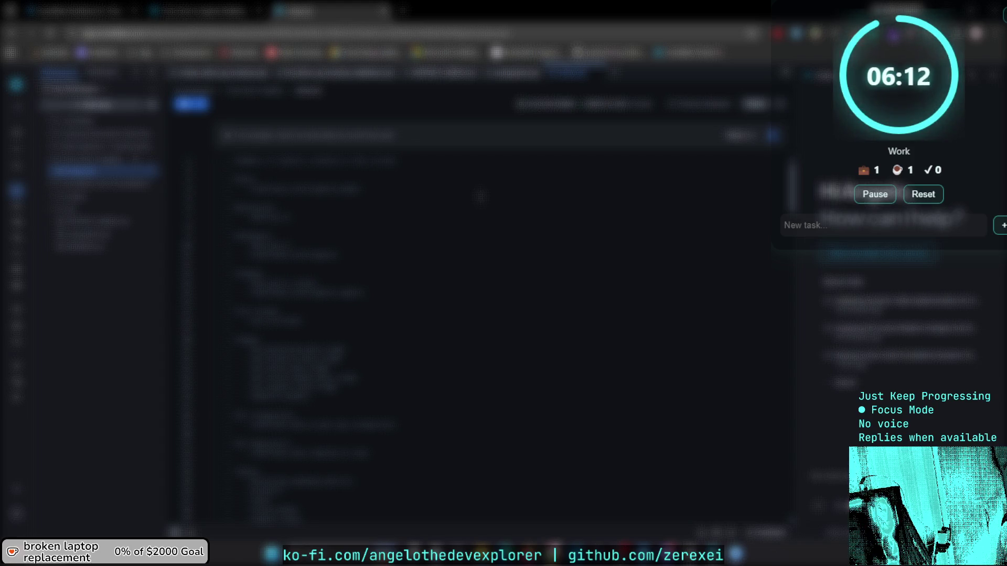
pyautogui.click(736, 554)
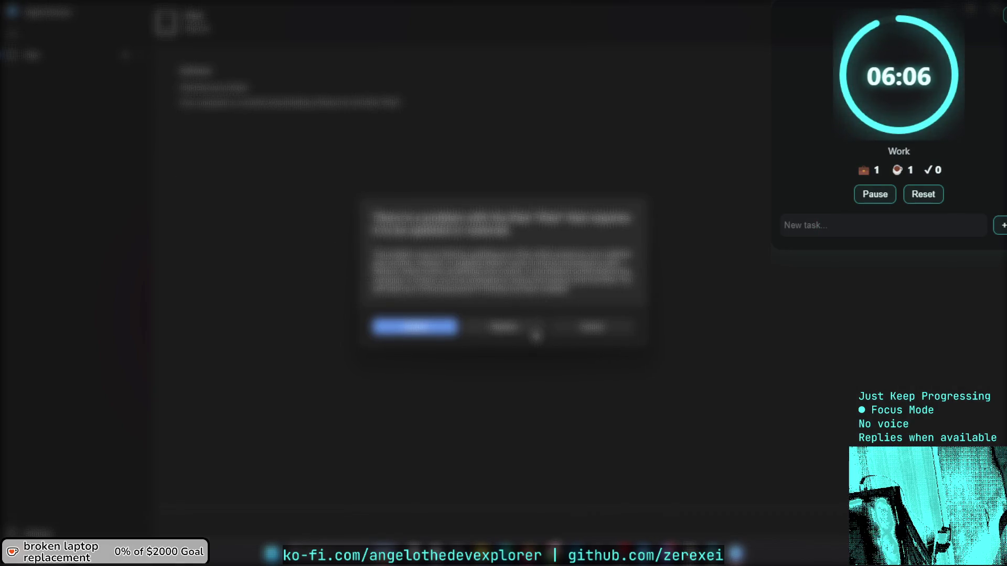
# Dismiss both iPhone alert prompts and collapse the side list to widen the view.
pyautogui.click(535, 330)
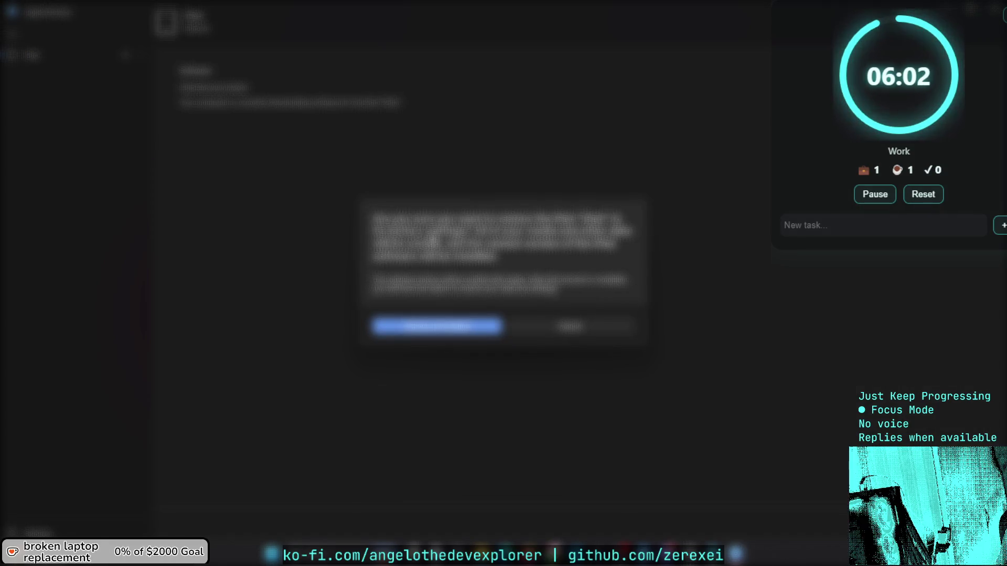
pyautogui.click(562, 329)
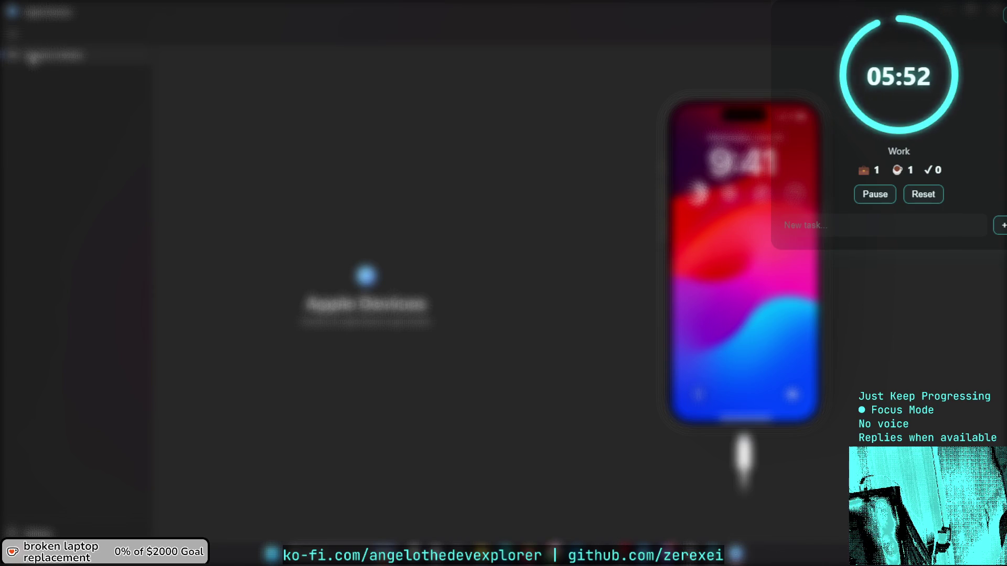
pyautogui.click(13, 35)
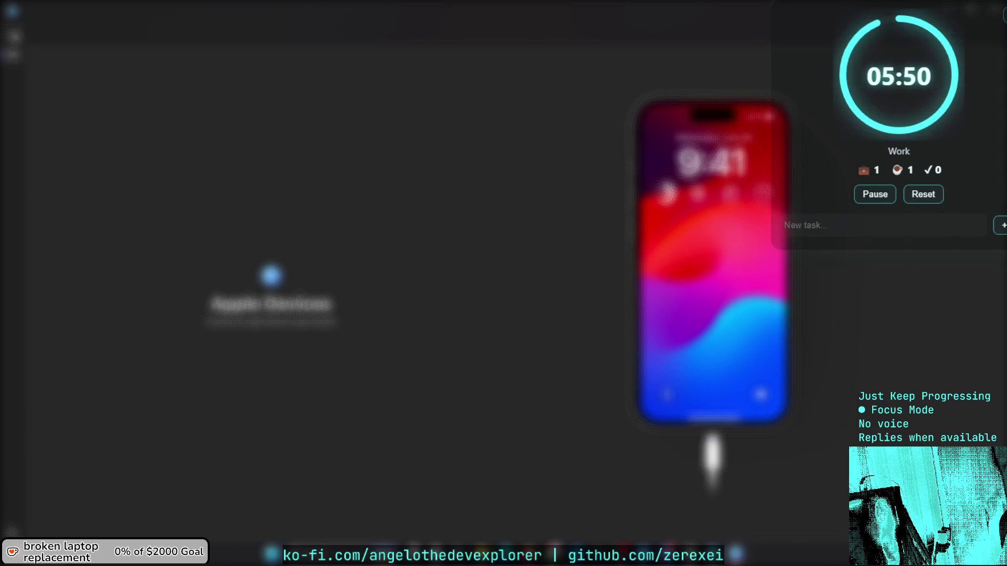
pyautogui.click(13, 35)
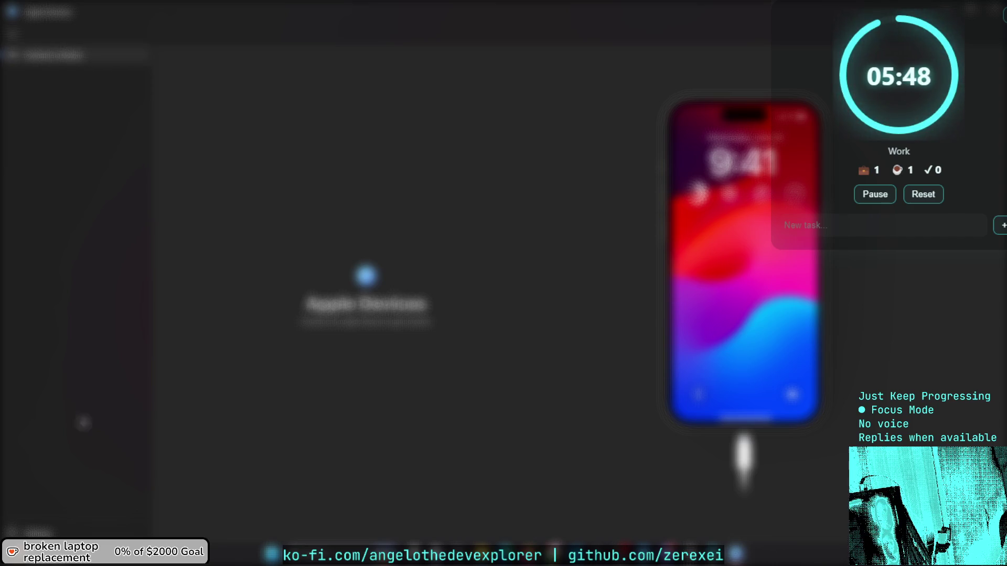
pyautogui.click(33, 531)
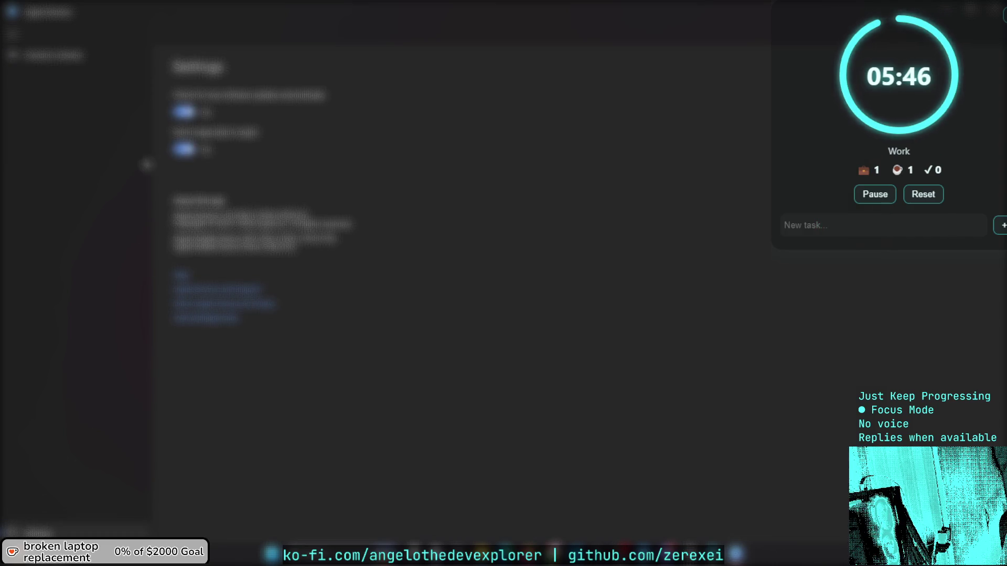
pyautogui.click(33, 532)
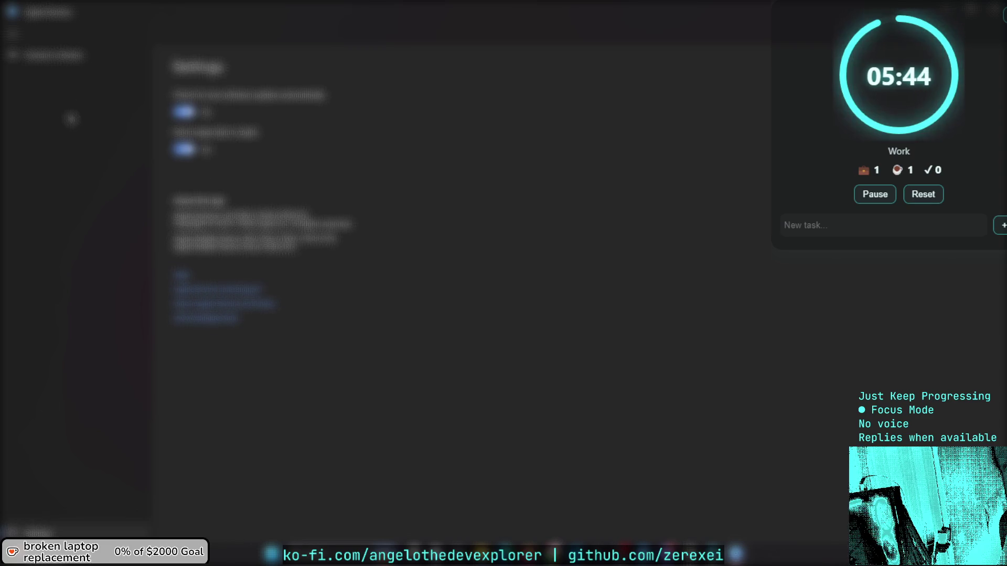
pyautogui.click(56, 57)
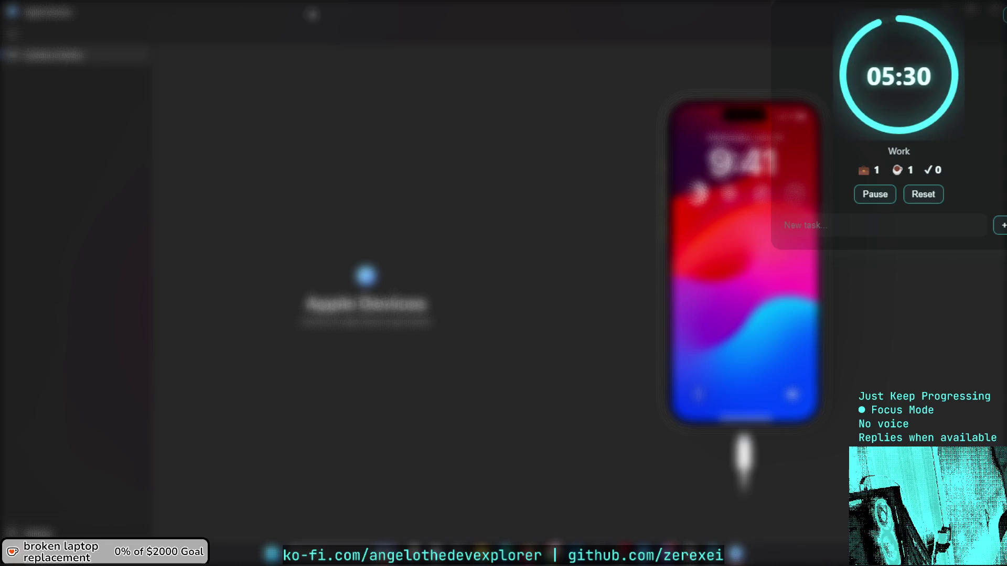
pyautogui.click(984, 8)
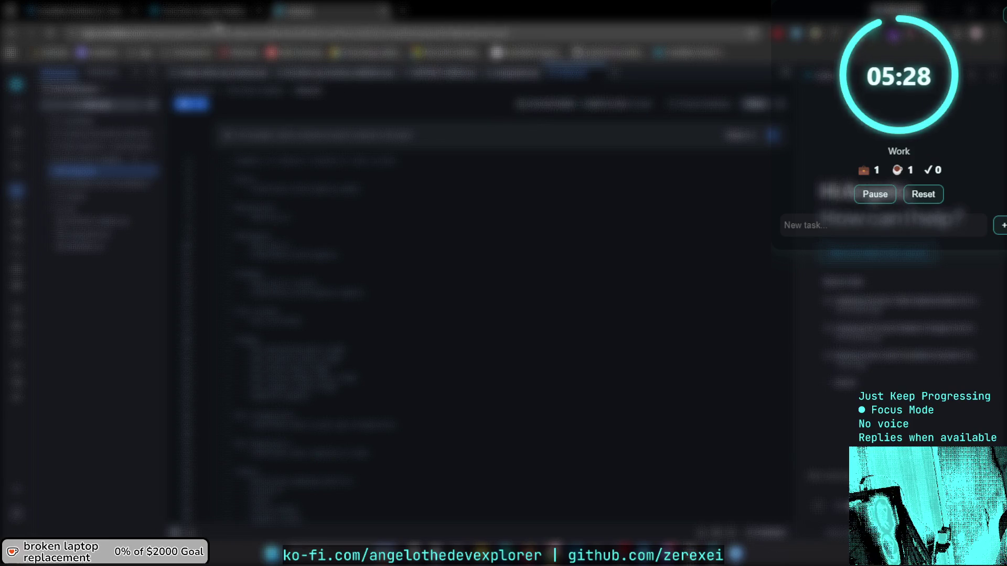
# Scroll the documentation down to Setup Instructions and Cortex AI, then return to the code editor.
pyautogui.click(204, 10)
pyautogui.scroll(-4, 338, 163)
pyautogui.scroll(-8, 348, 188)
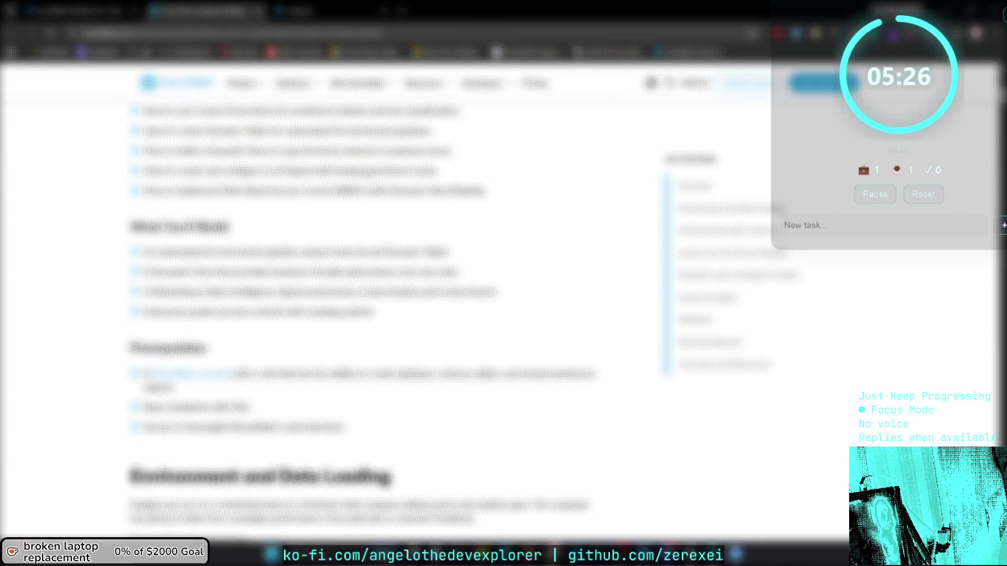
pyautogui.scroll(-3, 367, 179)
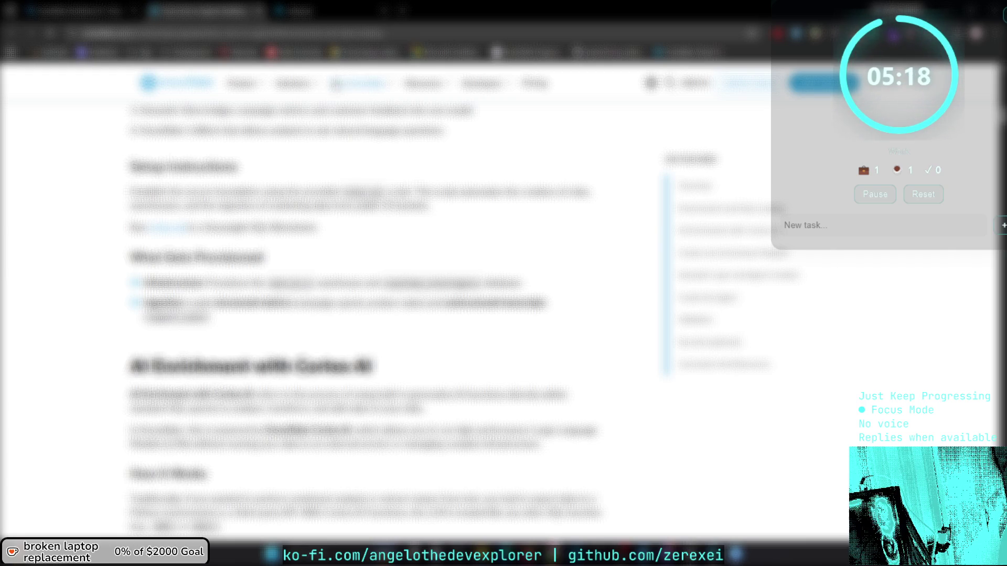
pyautogui.click(329, 16)
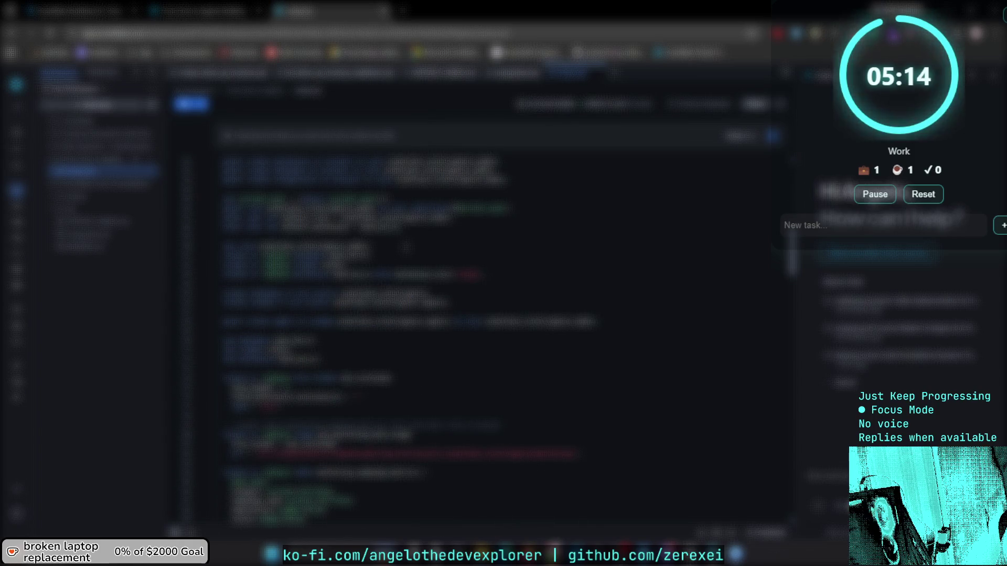
# Search the file with Ctrl+F and jump through matching code blocks, then switch to Apple Devices.
pyautogui.click(465, 244)
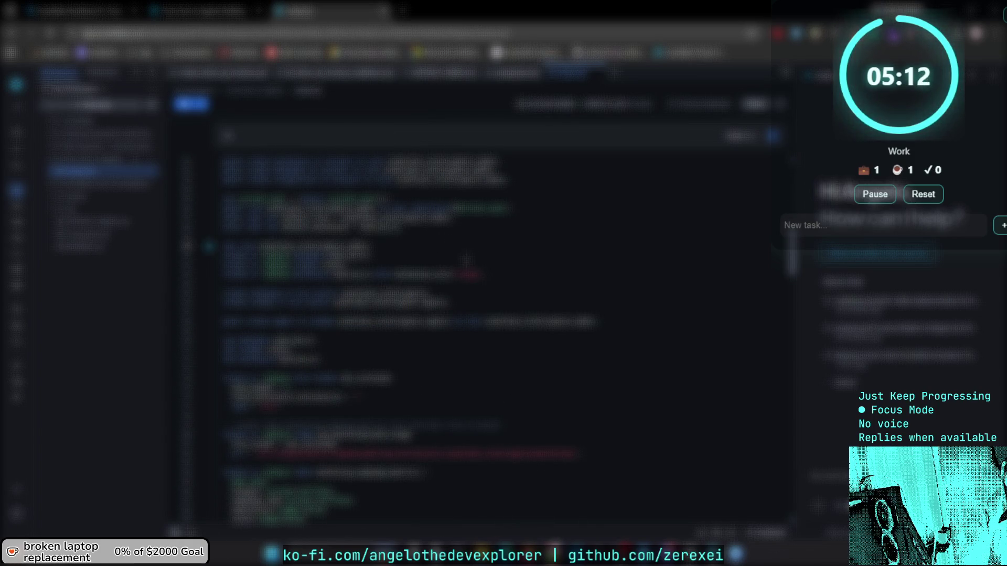
pyautogui.hotkey('ctrl', 'f')
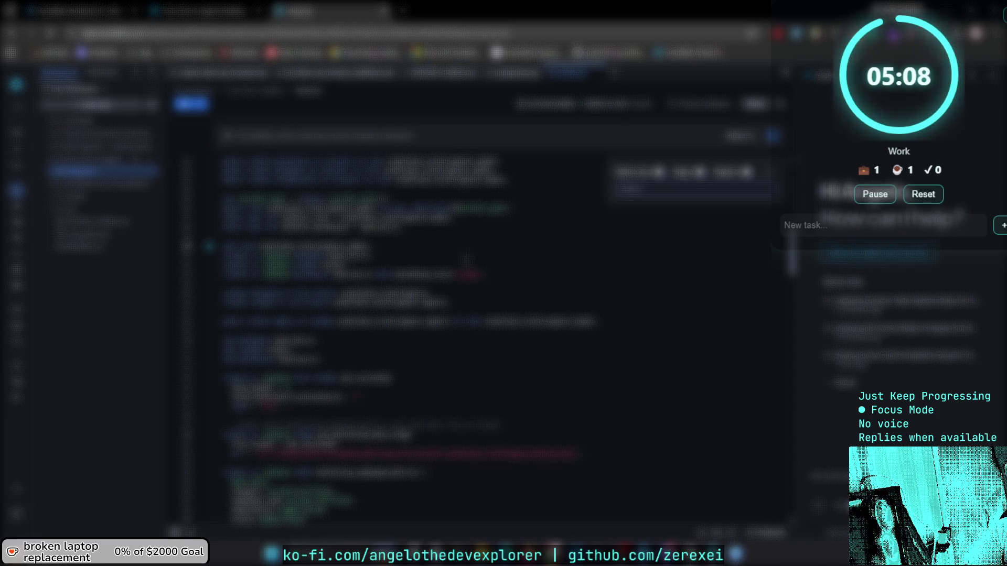
pyautogui.press('Return')
pyautogui.press('Return')
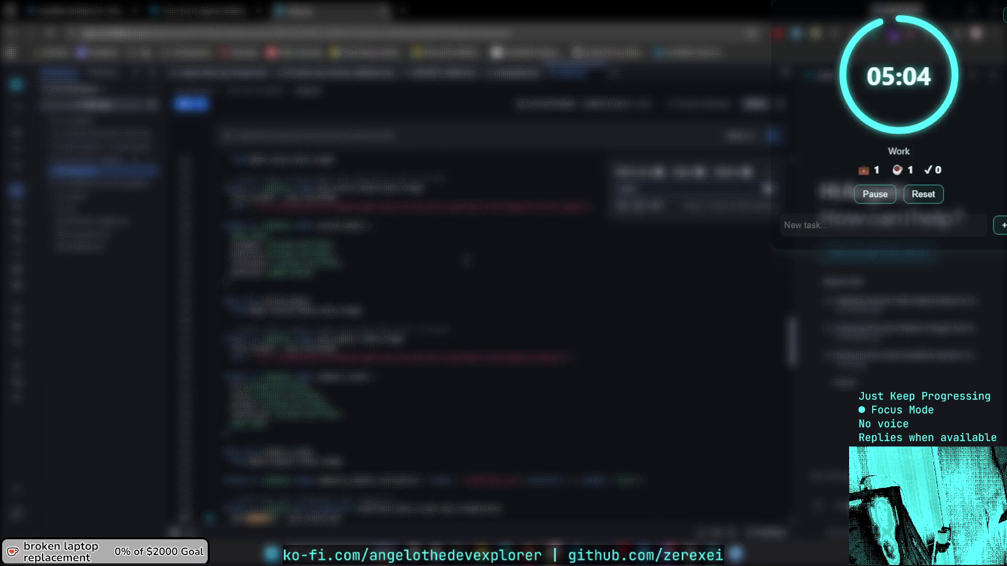
pyautogui.scroll(-4, 467, 261)
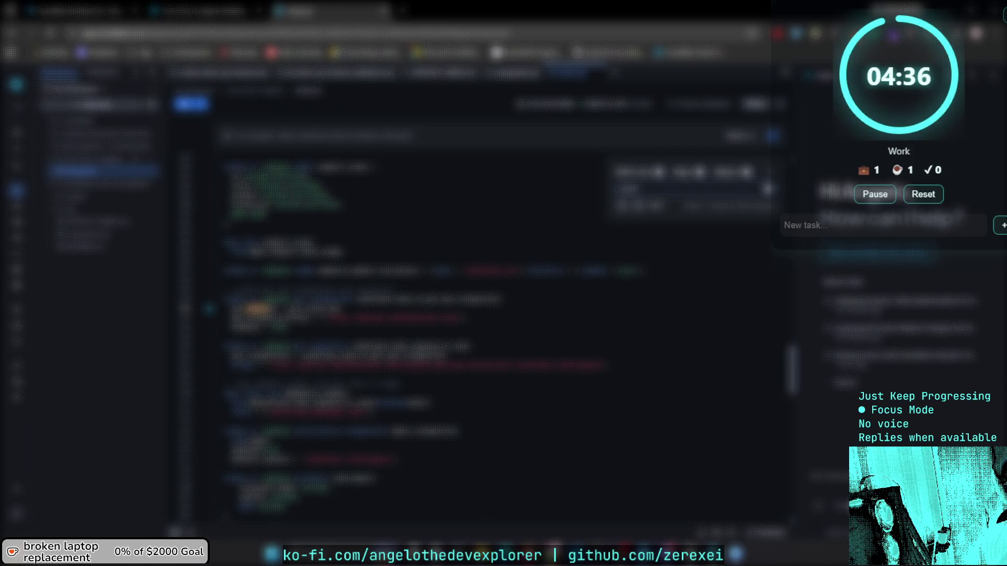
pyautogui.hotkey('alt', 'Tab')
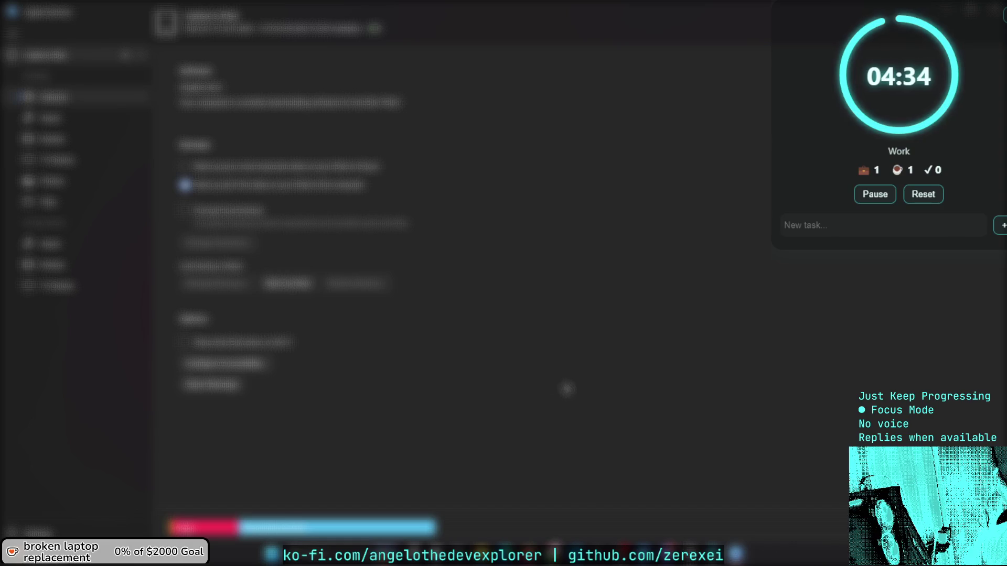